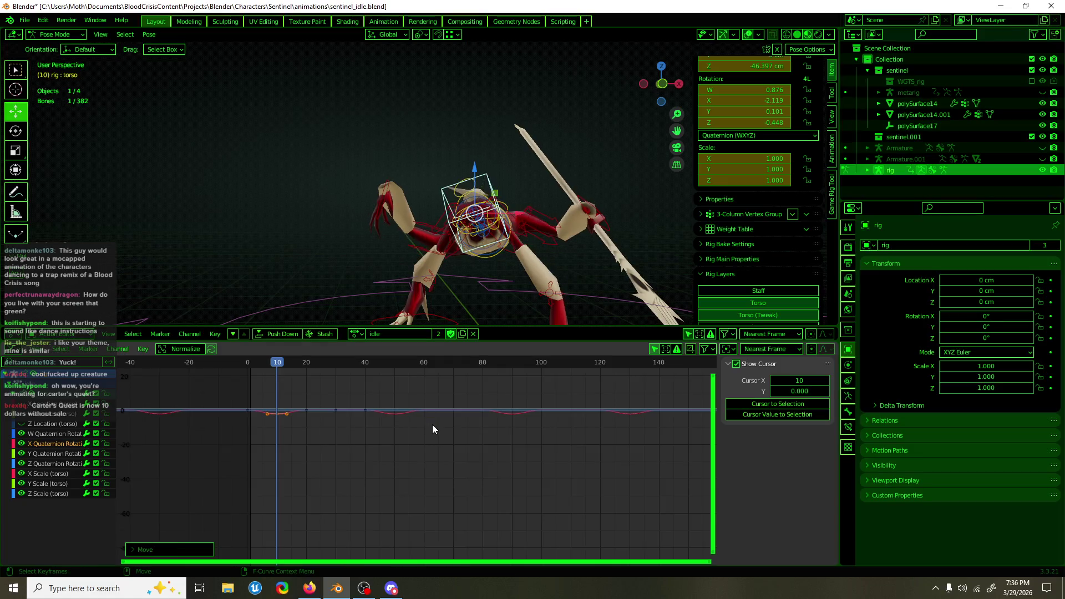
Raise the frame-10 and frame-30 keys on the torso's X Quaternion Rotation curve
{"action": "key", "text": "Home"}
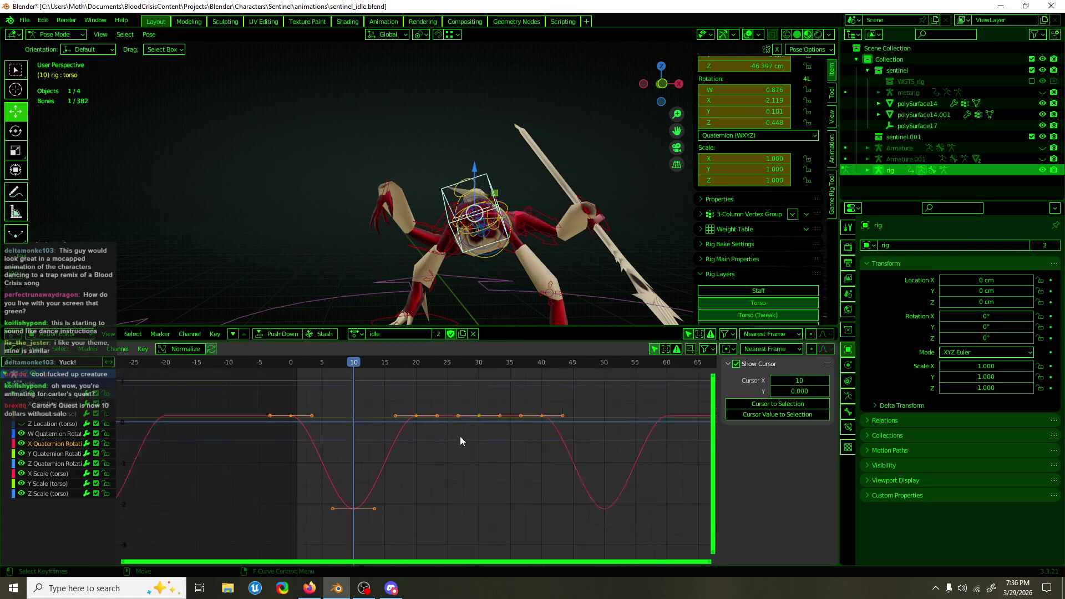
{"action": "left_click_drag", "start_coordinate": [440, 523], "coordinate": [333, 498]}
{"action": "key", "text": "g"}
{"action": "key", "text": "y"}
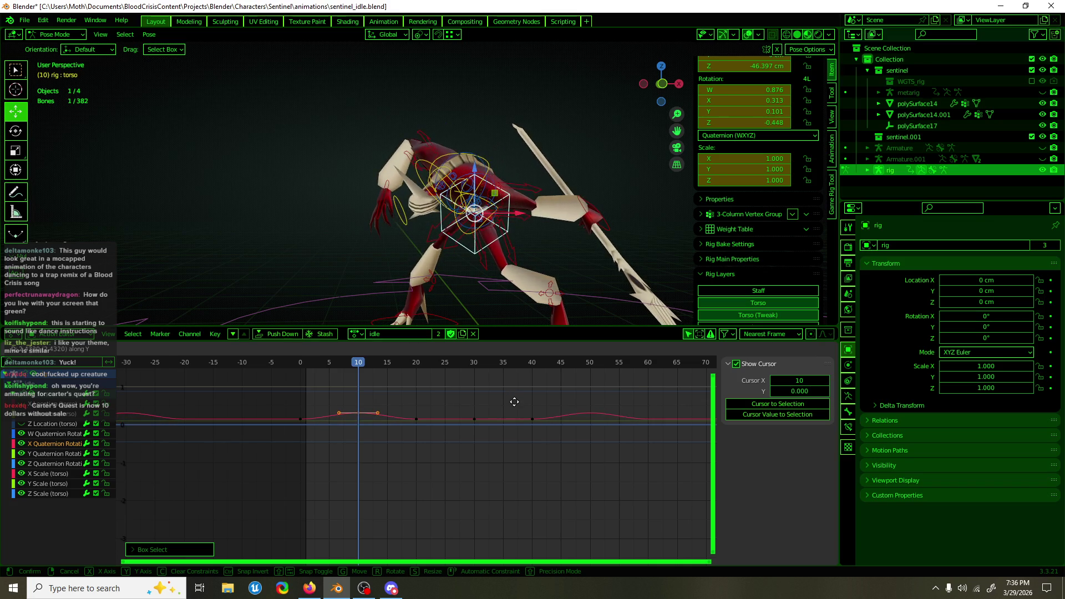
{"action": "left_click", "coordinate": [515, 409]}
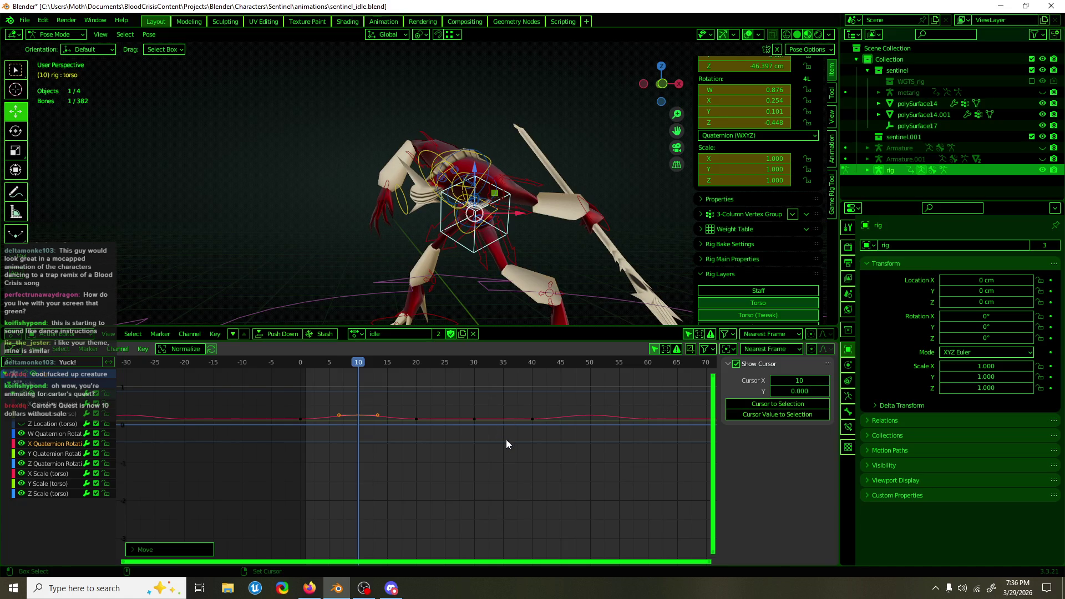
{"action": "left_click_drag", "start_coordinate": [468, 416], "coordinate": [467, 409]}
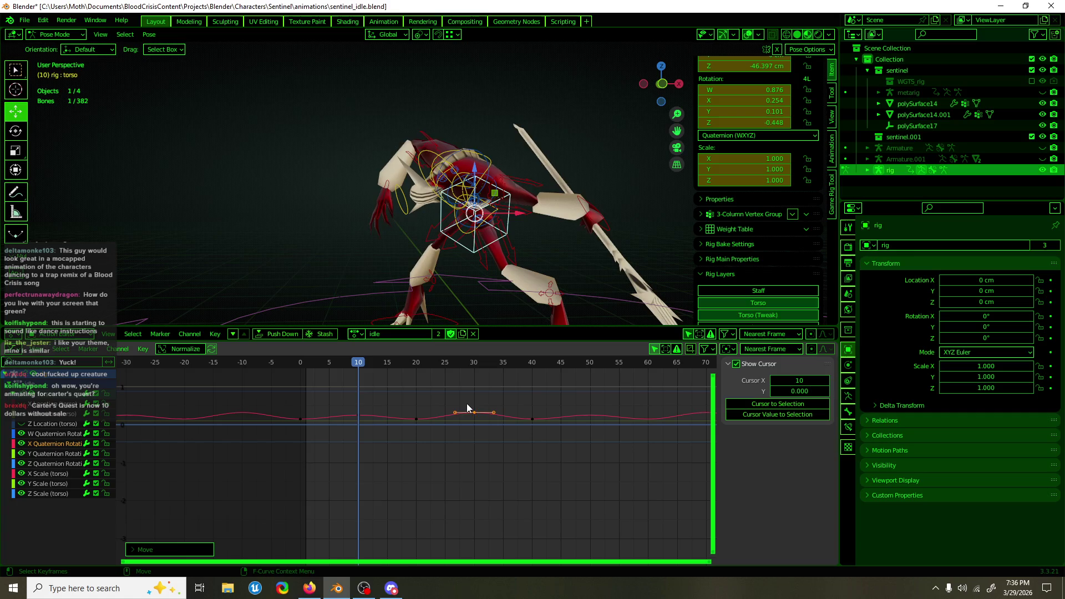
{"action": "mouse_move", "coordinate": [356, 365]}
{"action": "left_mouse_down"}
{"action": "mouse_move", "coordinate": [321, 366]}
{"action": "mouse_move", "coordinate": [438, 368]}
{"action": "mouse_move", "coordinate": [539, 387]}
{"action": "mouse_move", "coordinate": [327, 389]}
{"action": "mouse_move", "coordinate": [333, 365]}
{"action": "mouse_move", "coordinate": [301, 369]}
{"action": "mouse_move", "coordinate": [360, 368]}
{"action": "mouse_move", "coordinate": [301, 371]}
{"action": "left_mouse_up"}
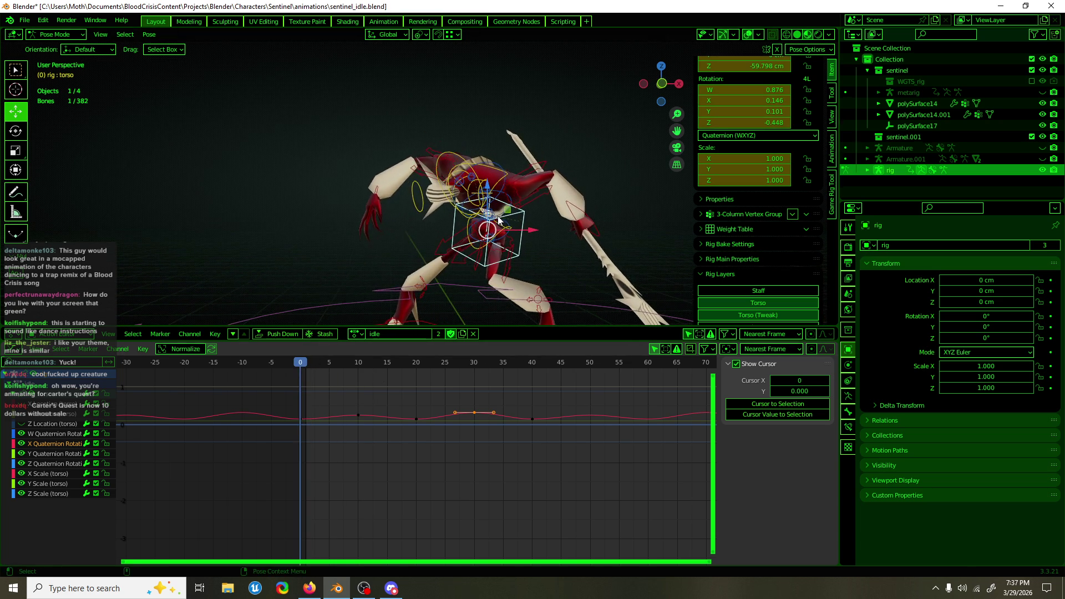
Lower the two keys near frame 10 and raise the frame-20 key on the X rotation curve
{"action": "mouse_move", "coordinate": [306, 367]}
{"action": "left_mouse_down"}
{"action": "mouse_move", "coordinate": [358, 361]}
{"action": "mouse_move", "coordinate": [348, 428]}
{"action": "left_mouse_up"}
{"action": "key", "text": "g"}
{"action": "left_click", "coordinate": [347, 438]}
{"action": "mouse_move", "coordinate": [350, 364]}
{"action": "left_mouse_down"}
{"action": "mouse_move", "coordinate": [300, 364]}
{"action": "mouse_move", "coordinate": [415, 365]}
{"action": "left_mouse_up"}
{"action": "left_click_drag", "start_coordinate": [447, 468], "coordinate": [410, 413]}
{"action": "key", "text": "g"}
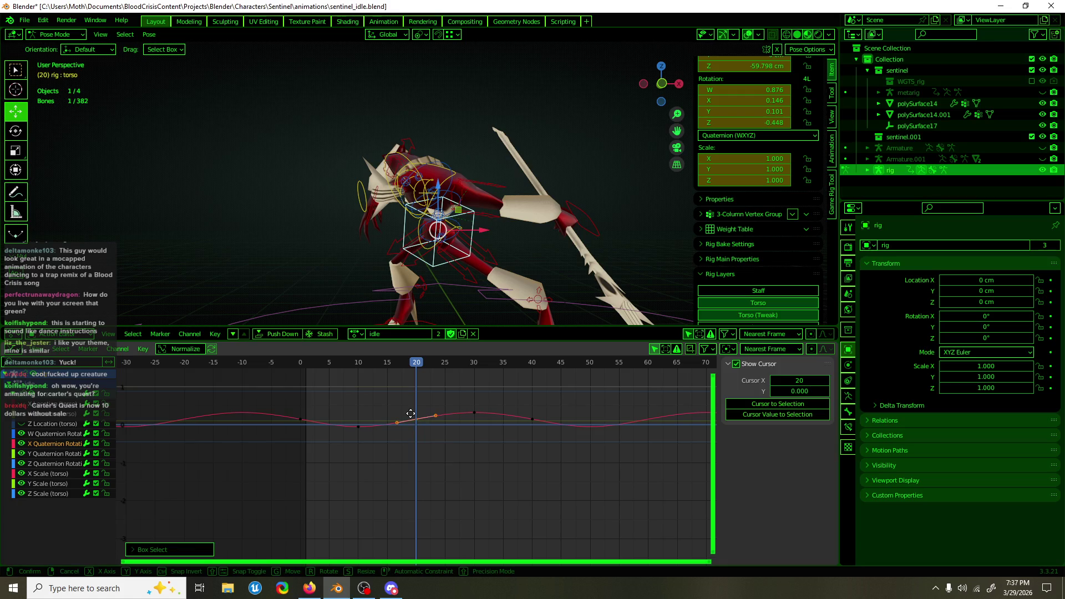
{"action": "left_click", "coordinate": [411, 414]}
{"action": "left_click_drag", "start_coordinate": [416, 364], "coordinate": [476, 363]}
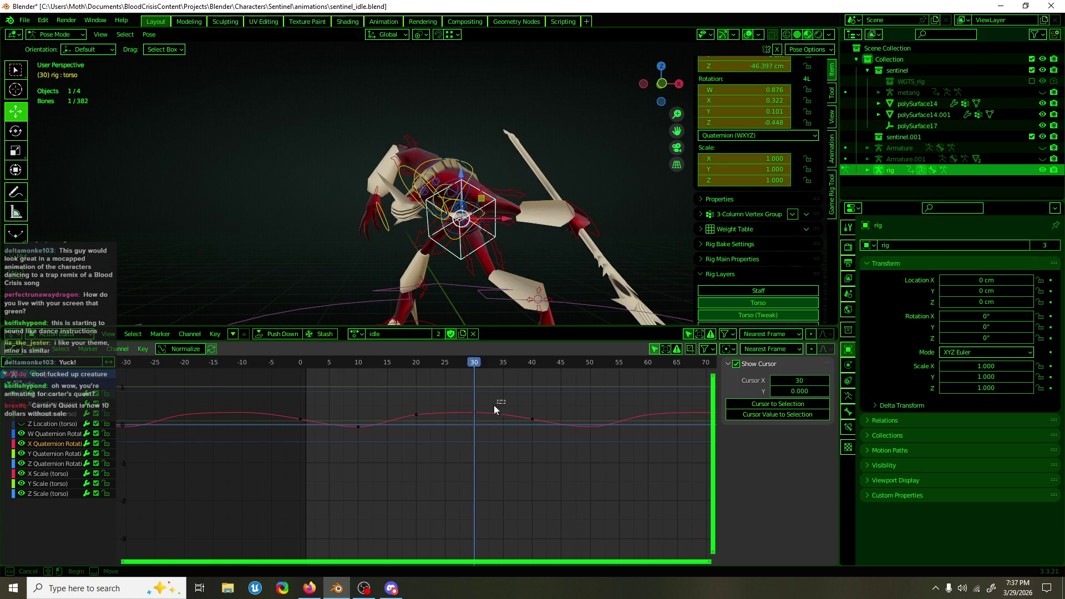
Lower the frame-30 and frame-40 keys slightly
{"action": "left_click_drag", "start_coordinate": [494, 405], "coordinate": [461, 435]}
{"action": "key", "text": "g"}
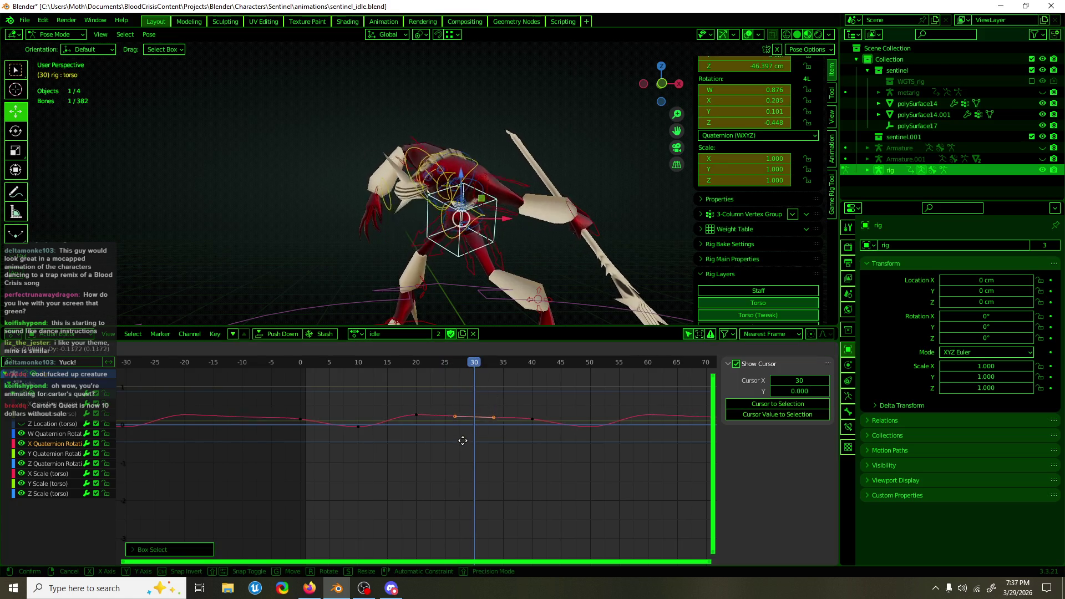
{"action": "left_click", "coordinate": [465, 449]}
{"action": "left_click_drag", "start_coordinate": [513, 406], "coordinate": [557, 432]}
{"action": "key", "text": "g"}
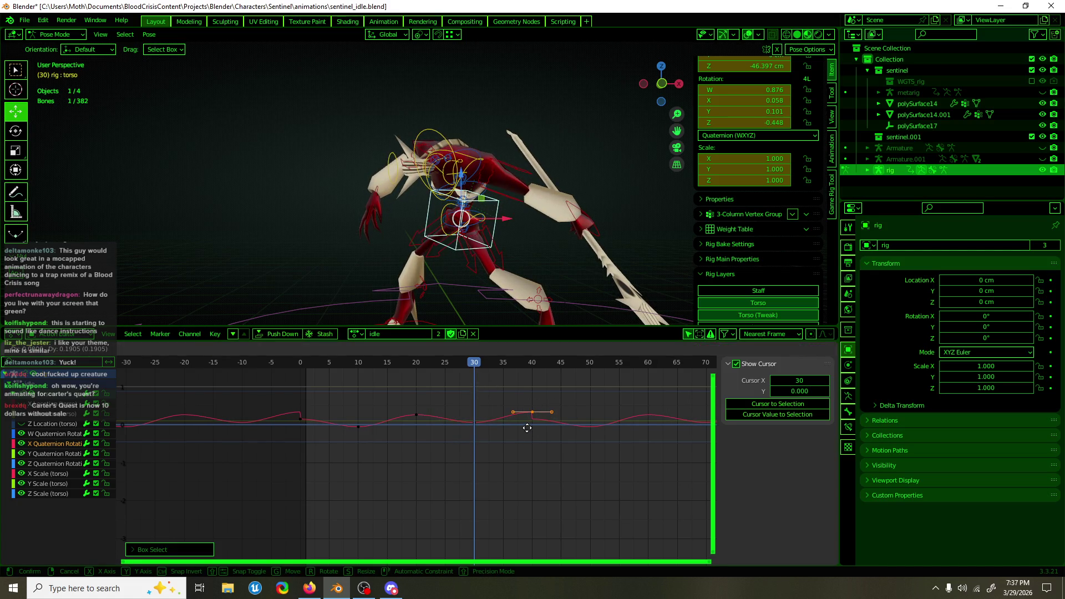
{"action": "left_click", "coordinate": [524, 431]}
Nudge the frame-0 keys and check the pose near frame 2
{"action": "left_click_drag", "start_coordinate": [311, 438], "coordinate": [311, 441]}
{"action": "key", "text": "g"}
{"action": "left_click", "coordinate": [314, 437]}
{"action": "mouse_move", "coordinate": [348, 371]}
{"action": "left_mouse_down"}
{"action": "mouse_move", "coordinate": [313, 369]}
{"action": "mouse_move", "coordinate": [541, 375]}
{"action": "mouse_move", "coordinate": [326, 397]}
{"action": "mouse_move", "coordinate": [485, 388]}
{"action": "left_mouse_up"}
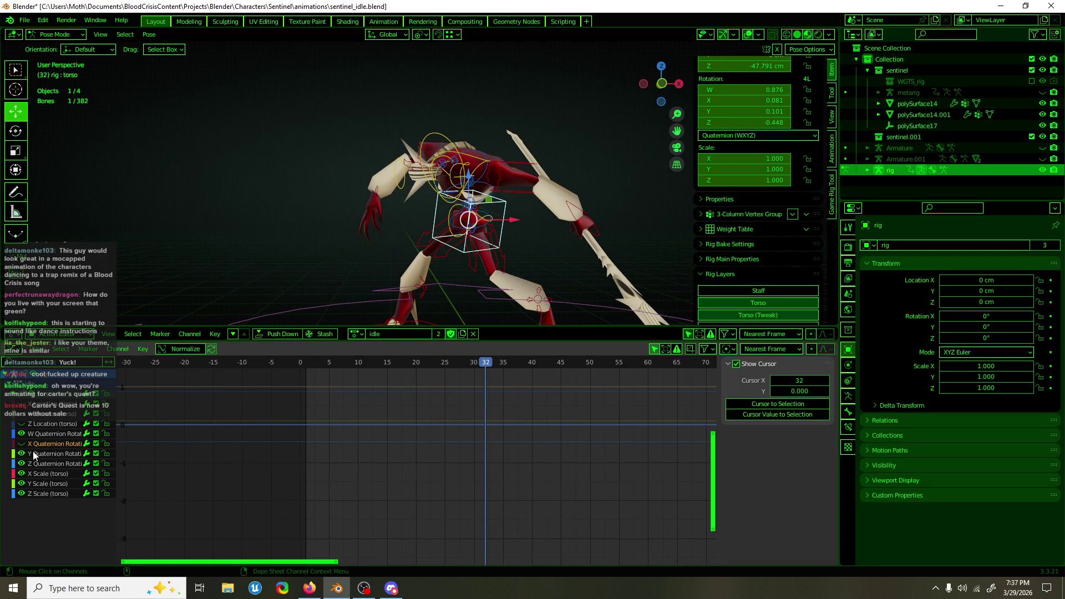
Move the Y Quaternion Rotation key at frame 10 back level with its flat curve
{"action": "left_click", "coordinate": [82, 452]}
{"action": "mouse_move", "coordinate": [349, 361]}
{"action": "left_mouse_down"}
{"action": "mouse_move", "coordinate": [298, 364]}
{"action": "mouse_move", "coordinate": [362, 375]}
{"action": "mouse_move", "coordinate": [368, 440]}
{"action": "left_mouse_up"}
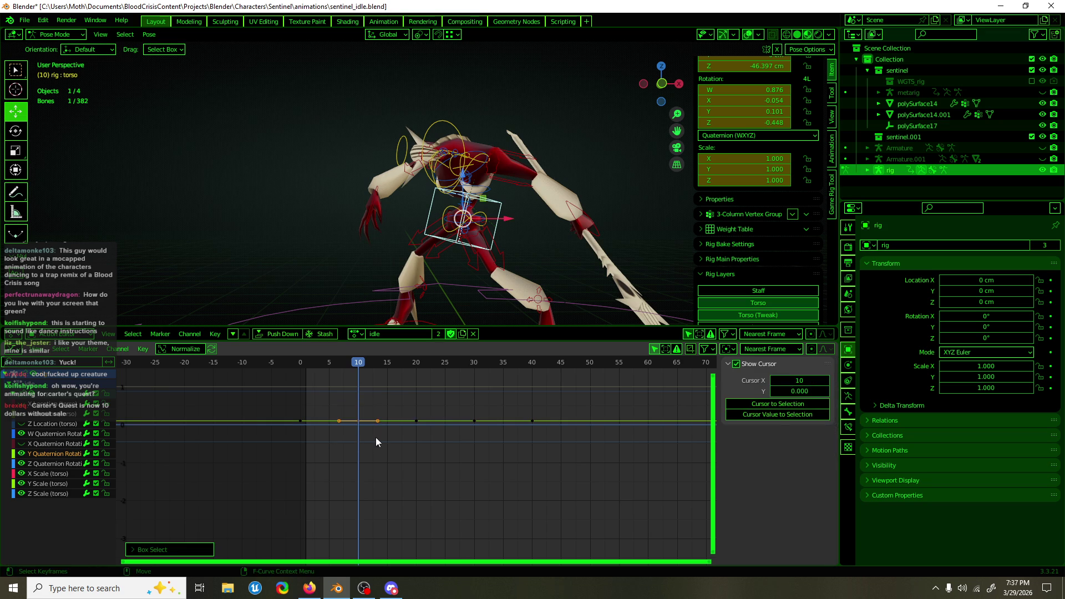
{"action": "key", "text": "g"}
{"action": "left_click", "coordinate": [475, 404]}
{"action": "mouse_move", "coordinate": [471, 266]}
{"action": "middle_mouse_down"}
{"action": "mouse_move", "coordinate": [441, 261]}
{"action": "mouse_move", "coordinate": [428, 277]}
{"action": "middle_mouse_up"}
Level the Z Quaternion Rotation key at frame 10 with its curve
{"action": "left_click", "coordinate": [42, 462]}
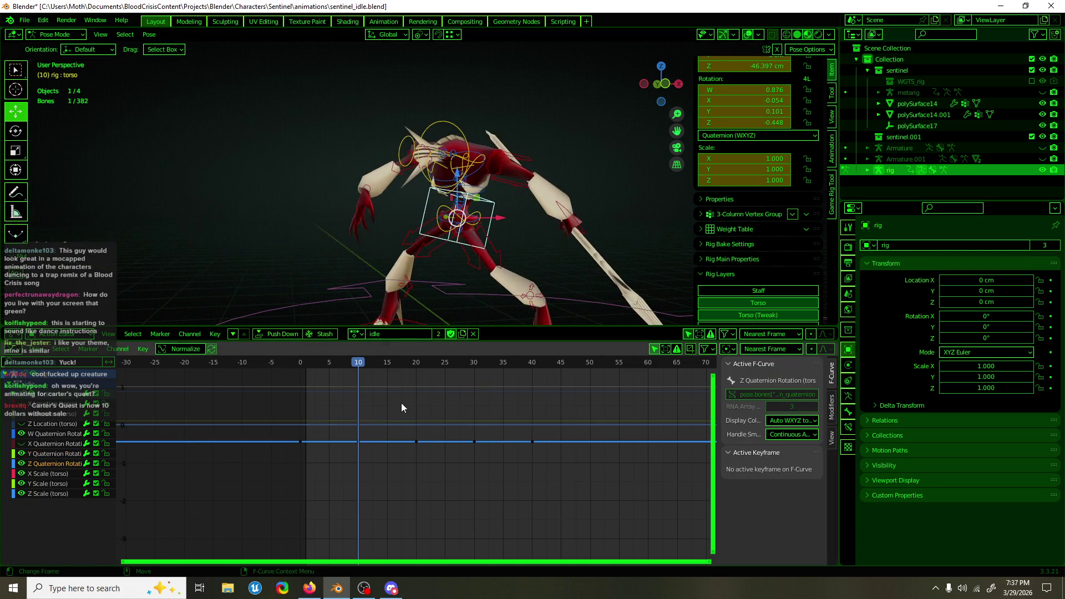
{"action": "key", "text": "g"}
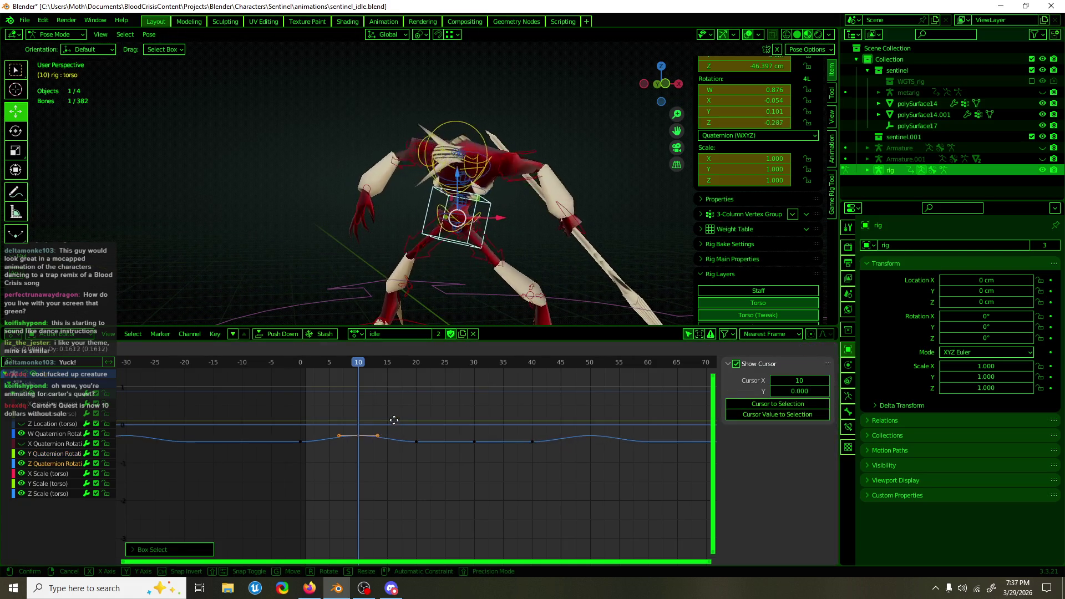
{"action": "left_click", "coordinate": [396, 422]}
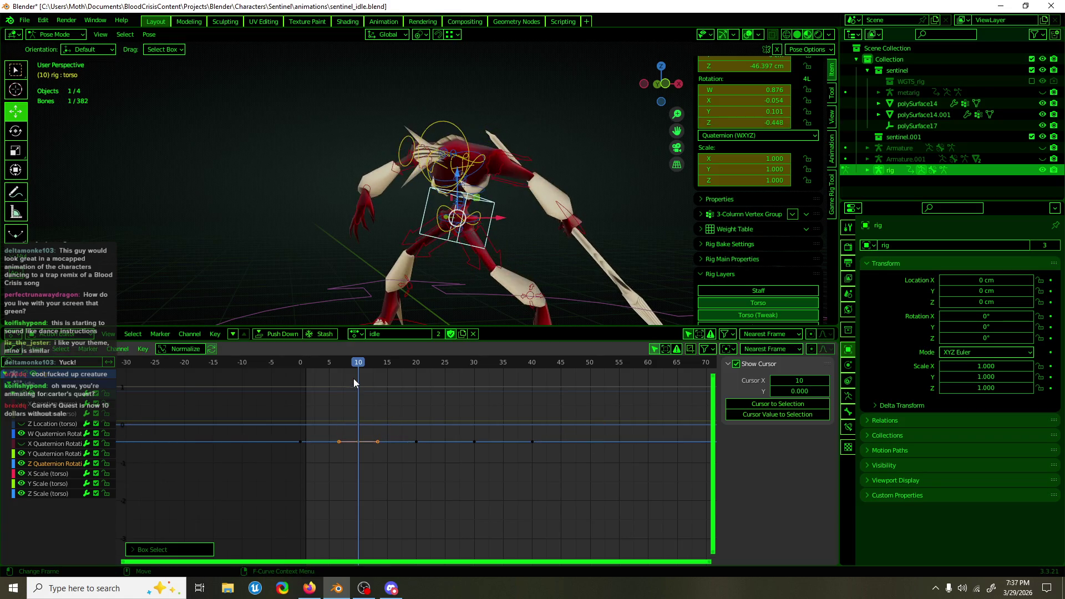
{"action": "mouse_move", "coordinate": [491, 302]}
{"action": "middle_mouse_down"}
{"action": "mouse_move", "coordinate": [461, 274]}
{"action": "mouse_move", "coordinate": [467, 262]}
{"action": "mouse_move", "coordinate": [444, 267]}
{"action": "mouse_move", "coordinate": [433, 248]}
{"action": "middle_mouse_up"}
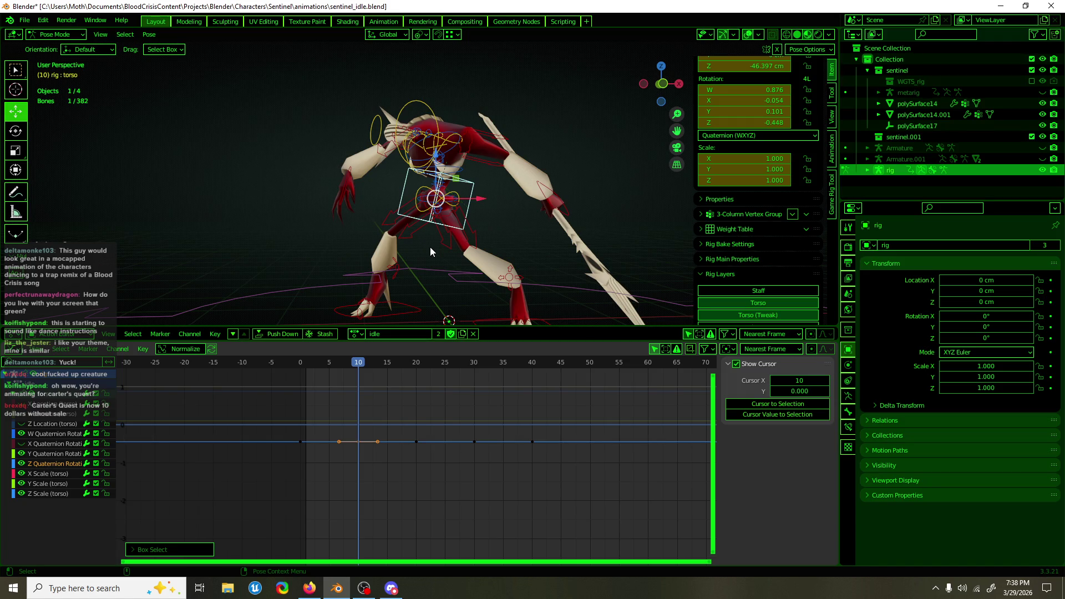
{"action": "mouse_move", "coordinate": [364, 362]}
{"action": "left_mouse_down"}
{"action": "mouse_move", "coordinate": [300, 361]}
{"action": "mouse_move", "coordinate": [444, 362]}
{"action": "mouse_move", "coordinate": [298, 363]}
{"action": "left_mouse_up"}
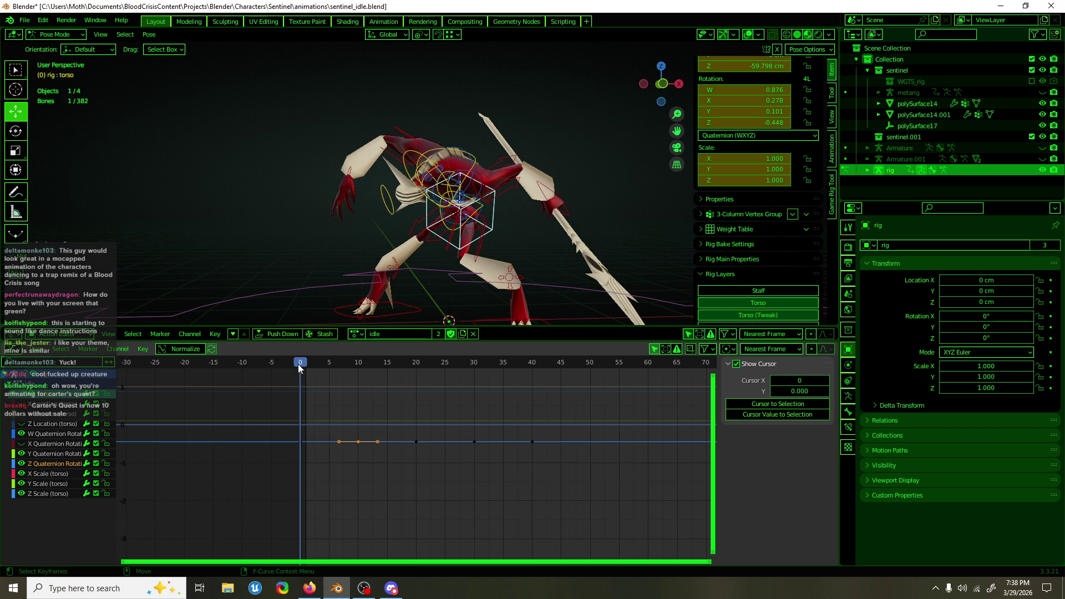
Switch to bone rotation with Normal transform orientation
{"action": "key", "text": "e"}
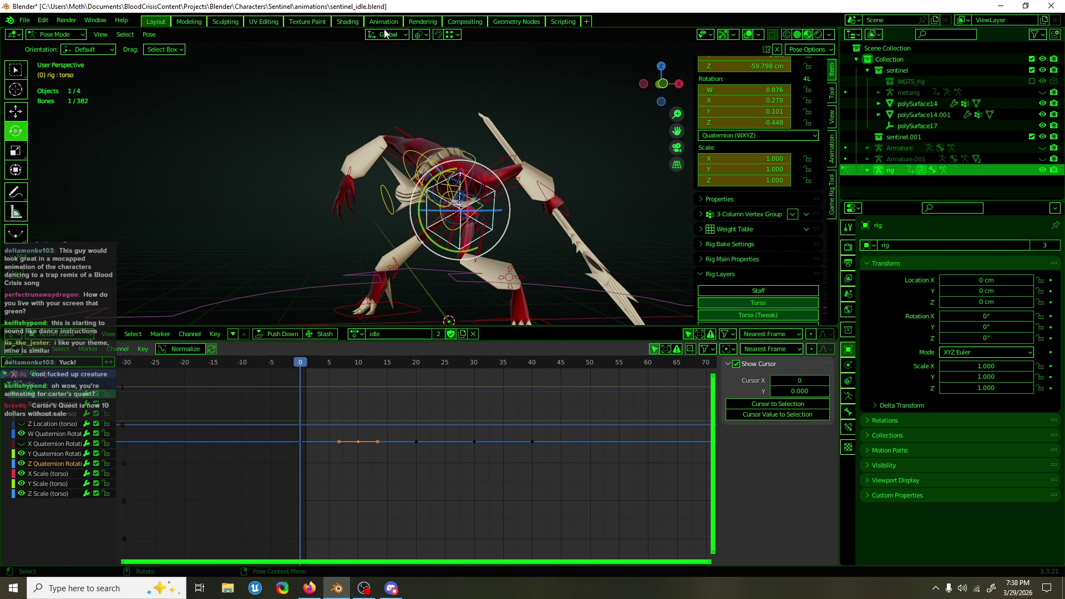
{"action": "left_click", "coordinate": [385, 35]}
{"action": "left_click", "coordinate": [384, 91]}
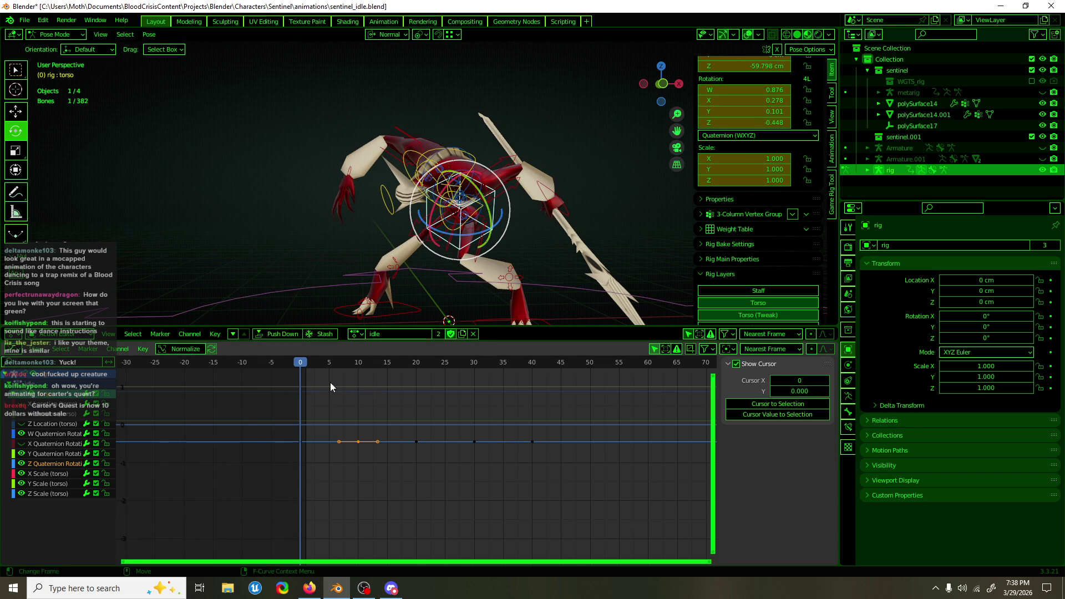
{"action": "left_click", "coordinate": [389, 35]}
{"action": "left_click", "coordinate": [380, 103]}
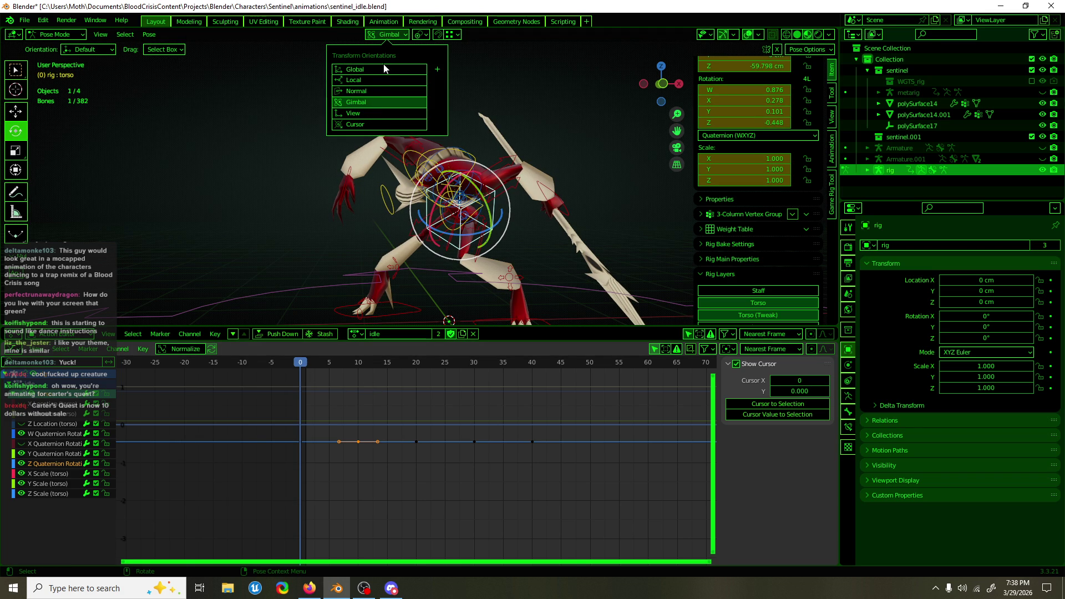
{"action": "left_click", "coordinate": [377, 91]}
Rotate the torso bone and auto-key it at frames 10 and 20
{"action": "left_click_drag", "start_coordinate": [301, 369], "coordinate": [358, 362]}
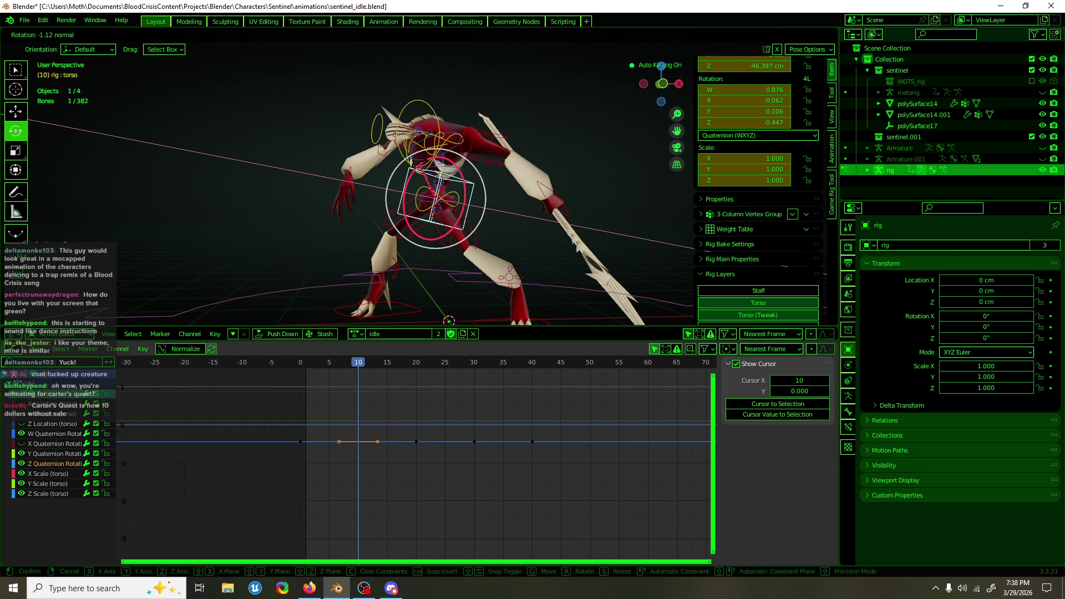
{"action": "left_click_drag", "start_coordinate": [443, 166], "coordinate": [446, 166]}
{"action": "mouse_move", "coordinate": [359, 363]}
{"action": "left_mouse_down"}
{"action": "mouse_move", "coordinate": [415, 355]}
{"action": "mouse_move", "coordinate": [428, 365]}
{"action": "mouse_move", "coordinate": [417, 365]}
{"action": "left_mouse_up"}
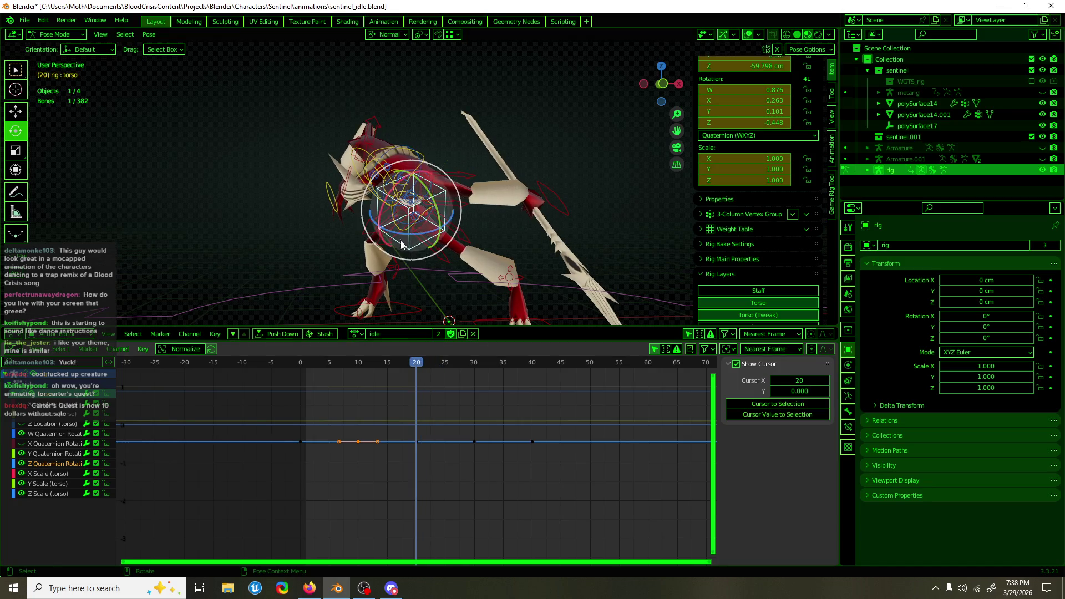
{"action": "left_click_drag", "start_coordinate": [392, 196], "coordinate": [416, 244]}
{"action": "mouse_move", "coordinate": [417, 365]}
{"action": "left_mouse_down"}
{"action": "mouse_move", "coordinate": [307, 367]}
{"action": "mouse_move", "coordinate": [419, 366]}
{"action": "left_mouse_up"}
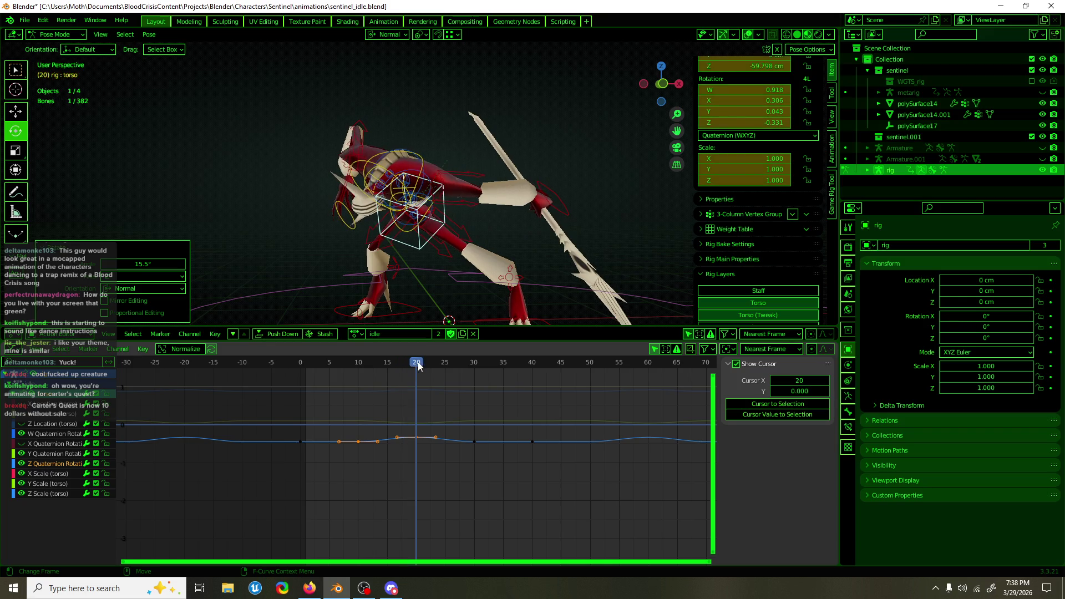
{"action": "left_click", "coordinate": [418, 364]}
Rotate the torso about 24° and 28° across frames 10 to 30, auto-keying each pose
{"action": "mouse_move", "coordinate": [396, 228]}
{"action": "left_mouse_down"}
{"action": "mouse_move", "coordinate": [421, 236]}
{"action": "mouse_move", "coordinate": [436, 224]}
{"action": "left_mouse_up"}
{"action": "left_click_drag", "start_coordinate": [426, 178], "coordinate": [415, 183]}
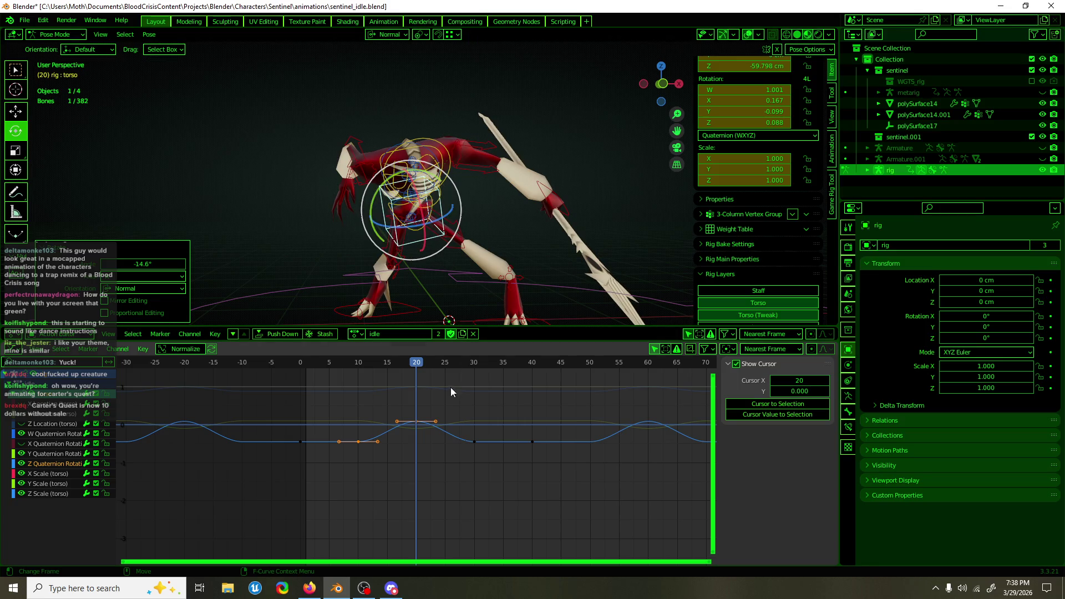
{"action": "mouse_move", "coordinate": [418, 368]}
{"action": "left_mouse_down"}
{"action": "mouse_move", "coordinate": [310, 375]}
{"action": "mouse_move", "coordinate": [377, 374]}
{"action": "mouse_move", "coordinate": [359, 366]}
{"action": "left_mouse_up"}
{"action": "mouse_move", "coordinate": [455, 203]}
{"action": "left_mouse_down"}
{"action": "mouse_move", "coordinate": [438, 216]}
{"action": "mouse_move", "coordinate": [446, 185]}
{"action": "mouse_move", "coordinate": [436, 175]}
{"action": "mouse_move", "coordinate": [428, 186]}
{"action": "left_mouse_up"}
{"action": "mouse_move", "coordinate": [351, 361]}
{"action": "left_mouse_down"}
{"action": "mouse_move", "coordinate": [309, 362]}
{"action": "mouse_move", "coordinate": [491, 376]}
{"action": "mouse_move", "coordinate": [475, 377]}
{"action": "left_mouse_up"}
{"action": "left_click_drag", "start_coordinate": [441, 208], "coordinate": [442, 214]}
{"action": "mouse_move", "coordinate": [474, 364]}
{"action": "left_mouse_down"}
{"action": "mouse_move", "coordinate": [382, 367]}
{"action": "mouse_move", "coordinate": [614, 371]}
{"action": "left_mouse_up"}
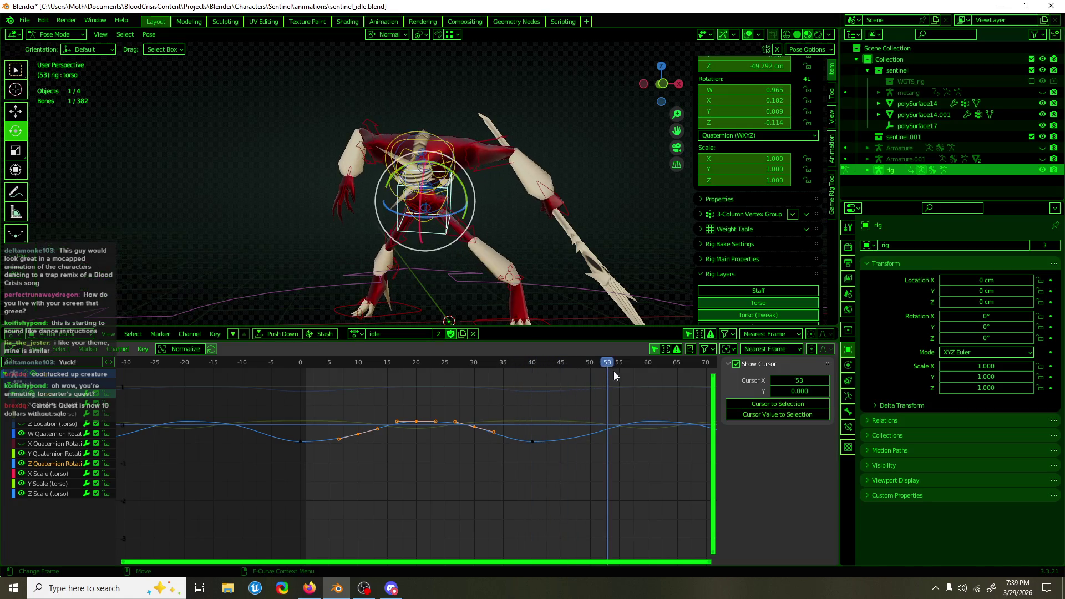
Play back the idle animation and save sentinel_idle.blend
{"action": "key", "text": "space"}
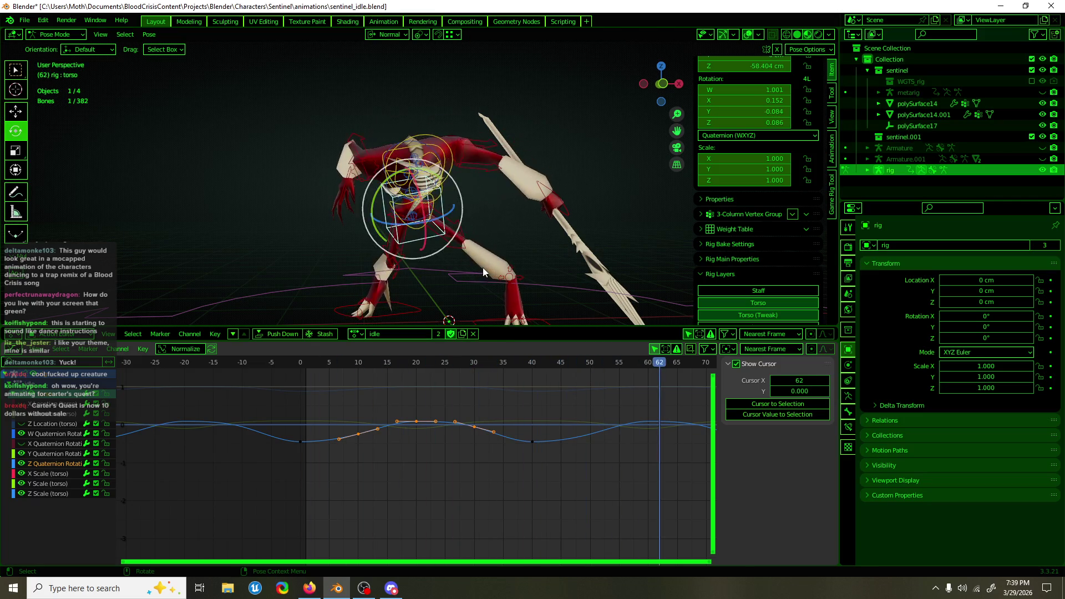
{"action": "key", "text": "ctrl+s"}
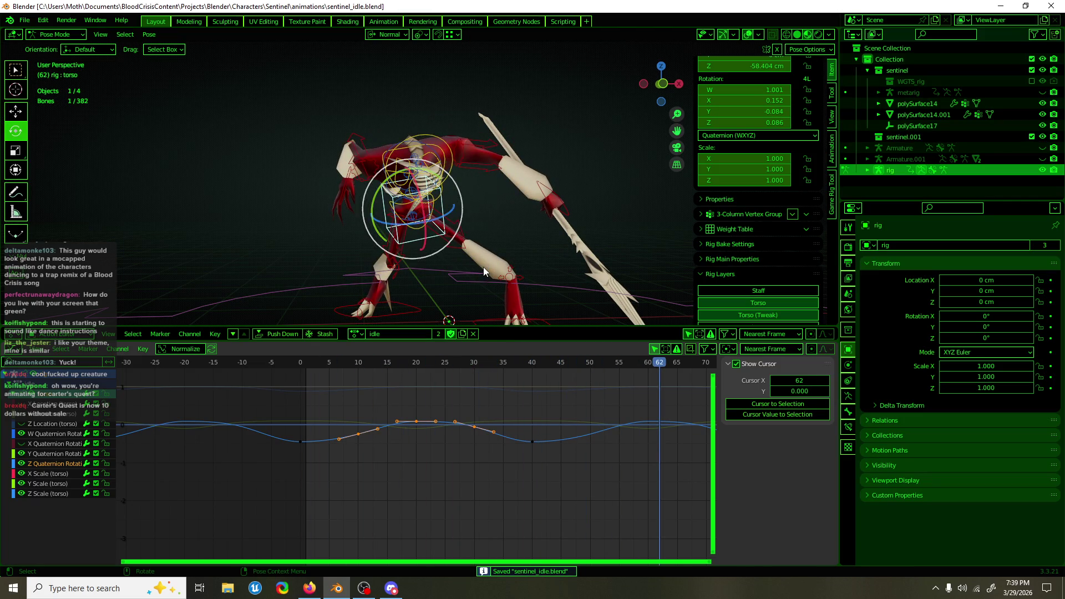
{"action": "middle_click_drag", "start_coordinate": [353, 138], "coordinate": [447, 190]}
Turn the head bone about 8.75 degrees and fit its curves in the graph
{"action": "left_click", "coordinate": [442, 190]}
{"action": "left_click_drag", "start_coordinate": [447, 190], "coordinate": [447, 188]}
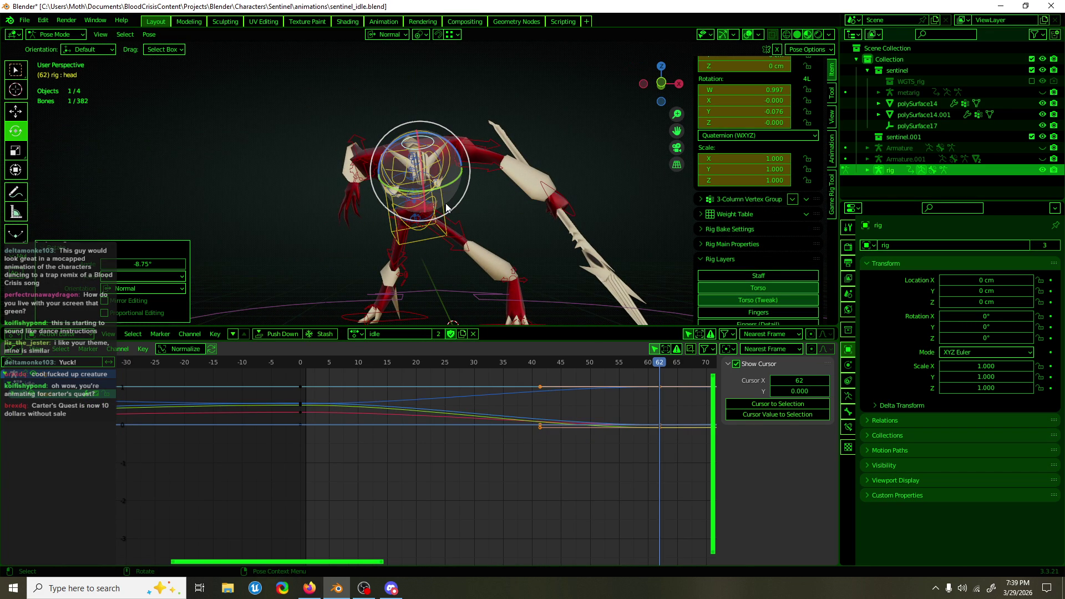
{"action": "middle_click_drag", "start_coordinate": [438, 239], "coordinate": [497, 242]}
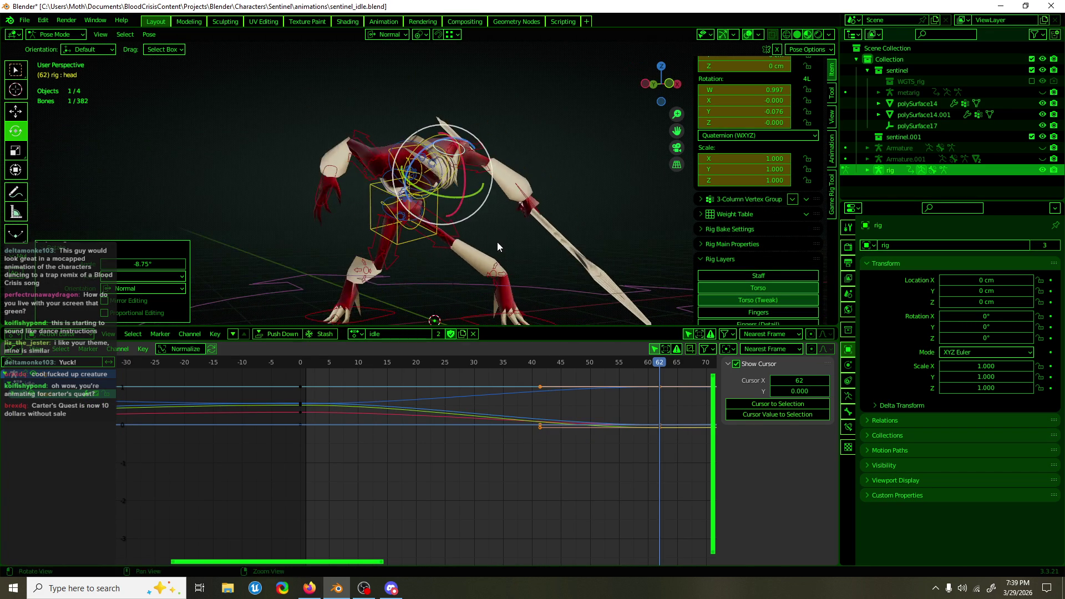
{"action": "key", "text": "Home"}
{"action": "left_click", "coordinate": [495, 433]}
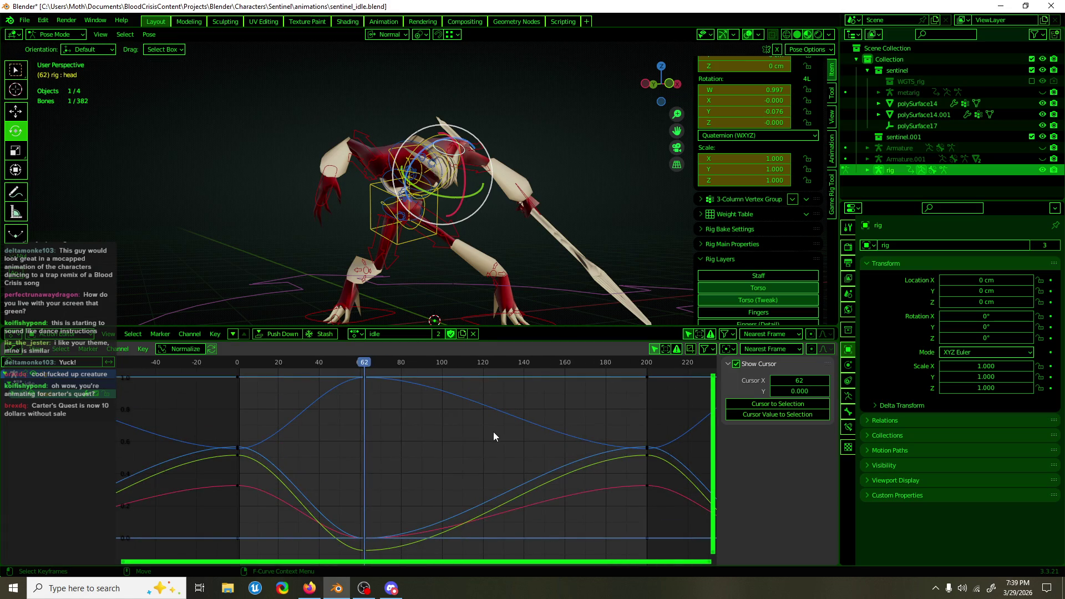
Select only the torso bone, grab it, and scrub the timeline to frame 17
{"action": "key", "text": "a"}
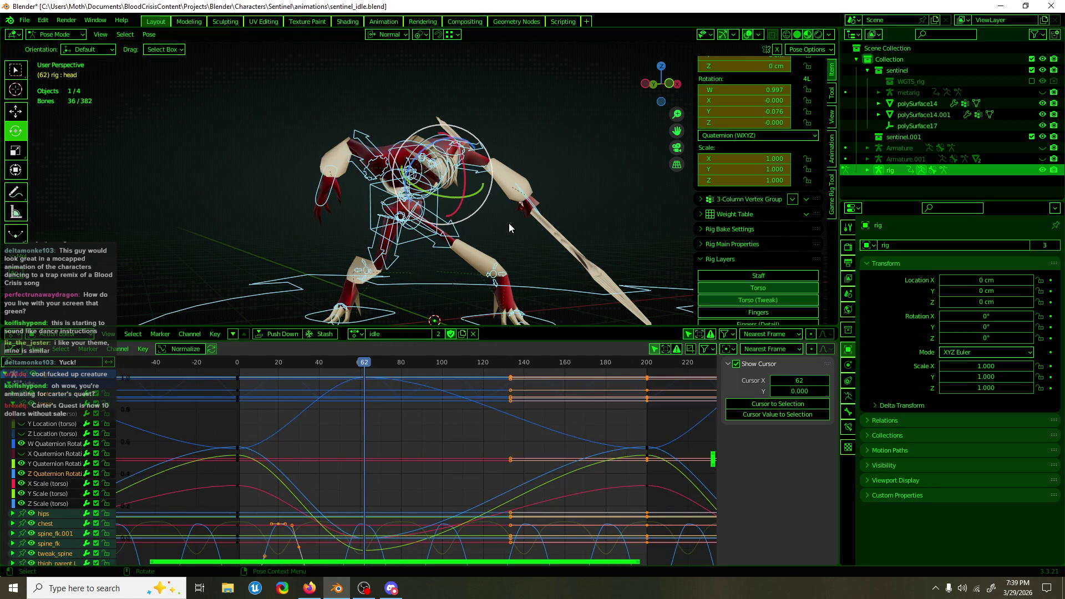
{"action": "mouse_move", "coordinate": [435, 251]}
{"action": "middle_mouse_down"}
{"action": "mouse_move", "coordinate": [475, 245]}
{"action": "mouse_move", "coordinate": [439, 245]}
{"action": "mouse_move", "coordinate": [453, 191]}
{"action": "middle_mouse_up"}
{"action": "left_click", "coordinate": [410, 216]}
{"action": "key", "text": "shift+space"}
{"action": "key", "text": "g"}
{"action": "left_click_drag", "start_coordinate": [358, 363], "coordinate": [249, 379]}
{"action": "left_click_drag", "start_coordinate": [249, 374], "coordinate": [272, 372]}
{"action": "middle_click_drag", "start_coordinate": [388, 156], "coordinate": [456, 142]}
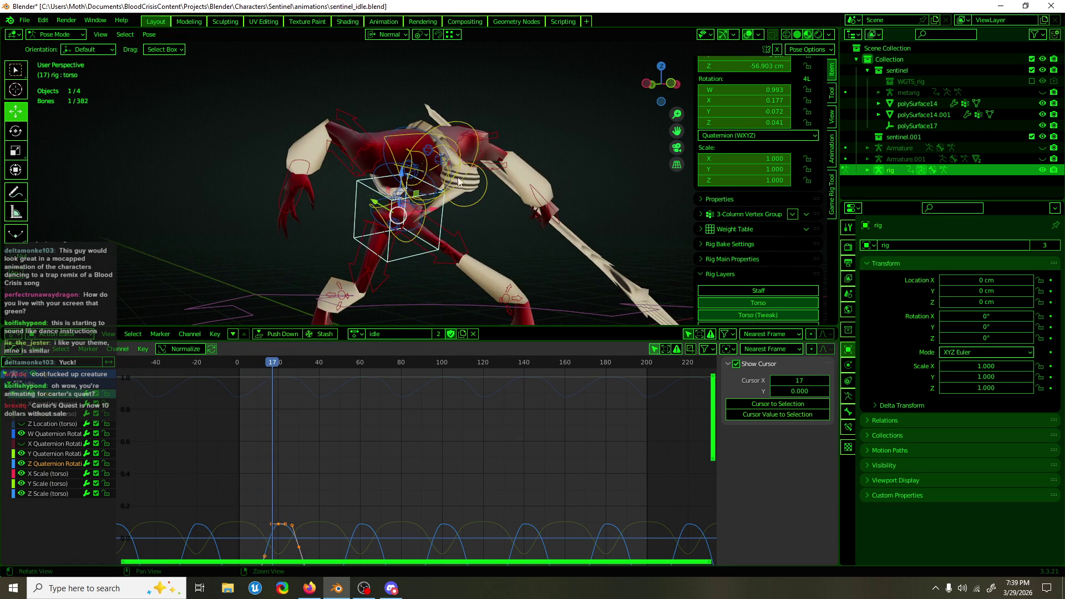
Clear location and rotation on all rig bones at frame 0
{"action": "key", "text": "a"}
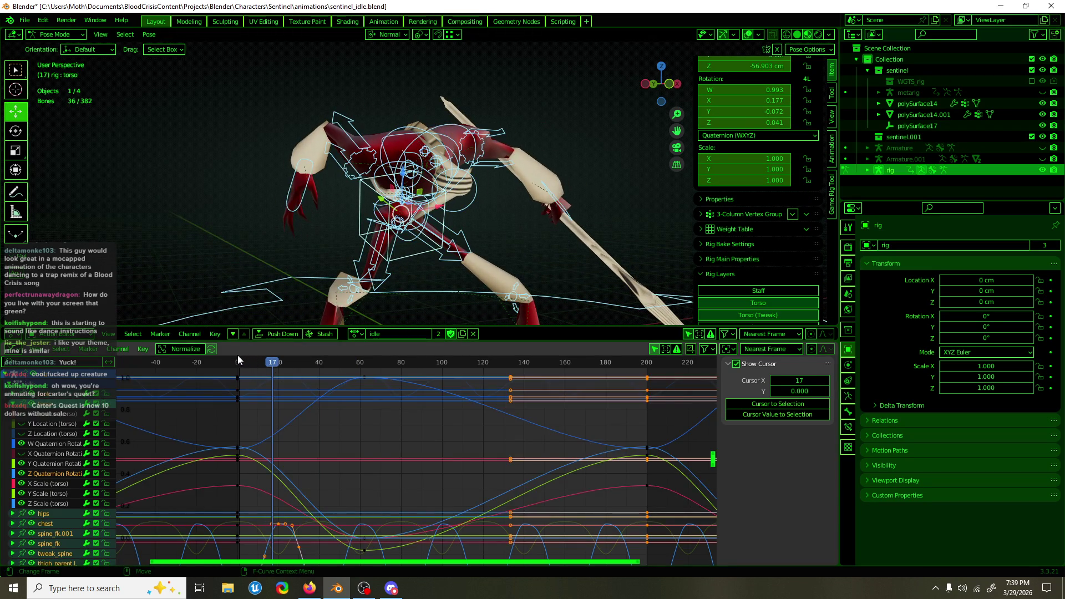
{"action": "left_click", "coordinate": [238, 361]}
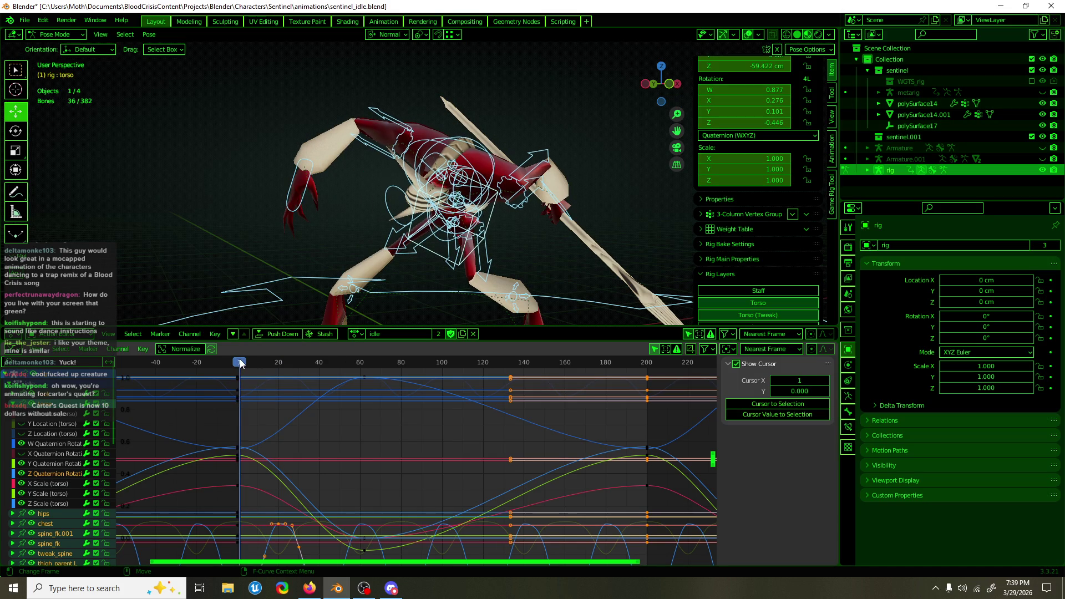
{"action": "key", "text": "alt+g"}
{"action": "key", "text": "alt+r"}
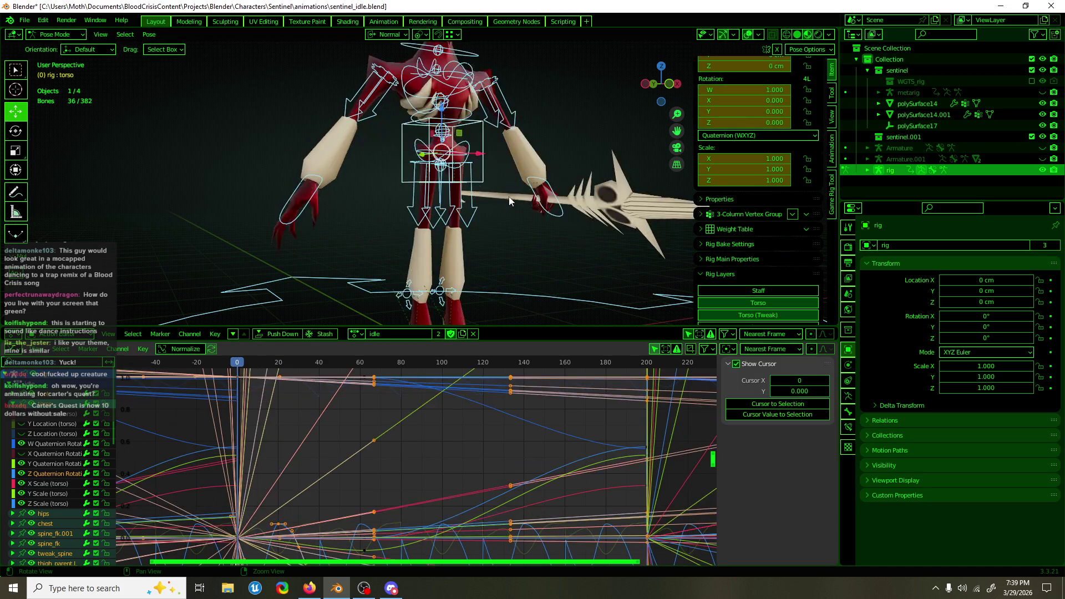
{"action": "key", "text": "Home"}
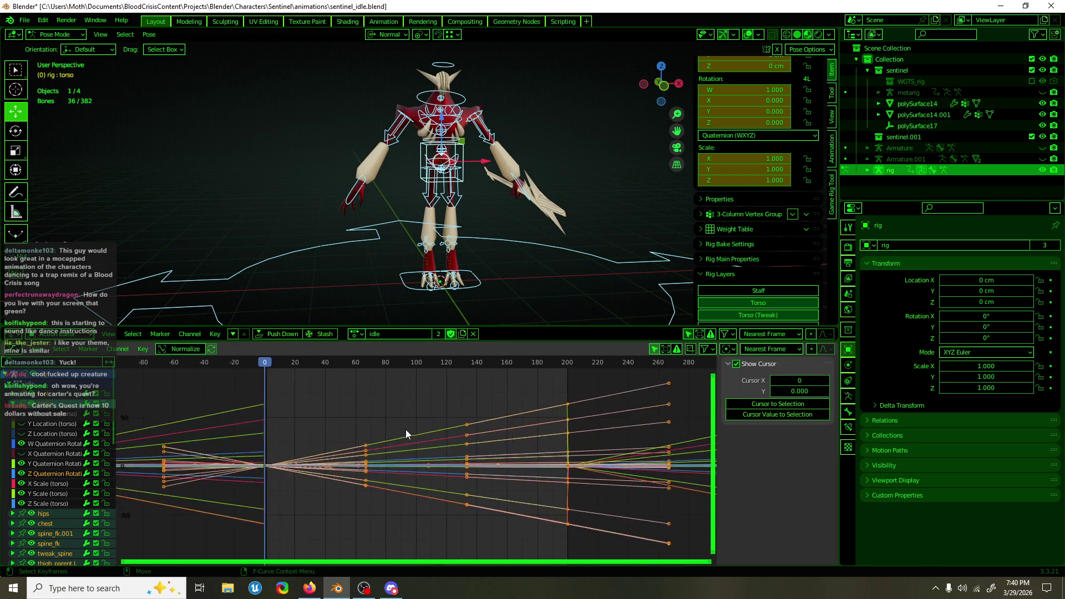
Delete the frame-200 keys and the keys near frames 5–45, then undo
{"action": "key", "text": "b"}
{"action": "left_click_drag", "start_coordinate": [348, 392], "coordinate": [585, 529]}
{"action": "key", "text": "Delete"}
{"action": "left_click_drag", "start_coordinate": [463, 510], "coordinate": [301, 424]}
{"action": "key", "text": "Delete"}
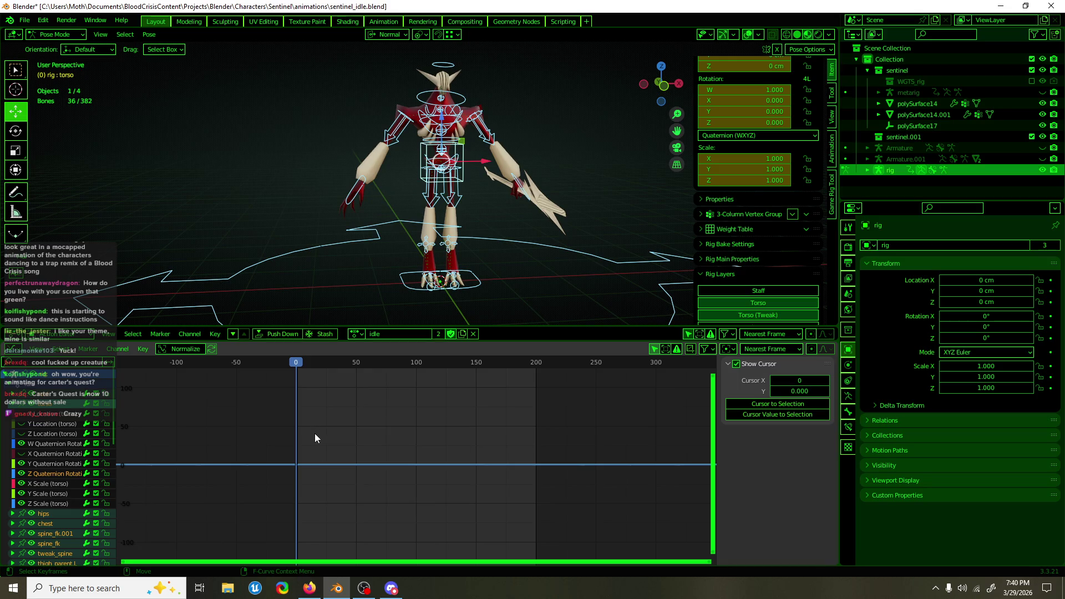
{"action": "key", "text": "ctrl+z"}
{"action": "key", "text": "ctrl+z"}
{"action": "key", "text": "ctrl+z"}
{"action": "key", "text": "ctrl+z"}
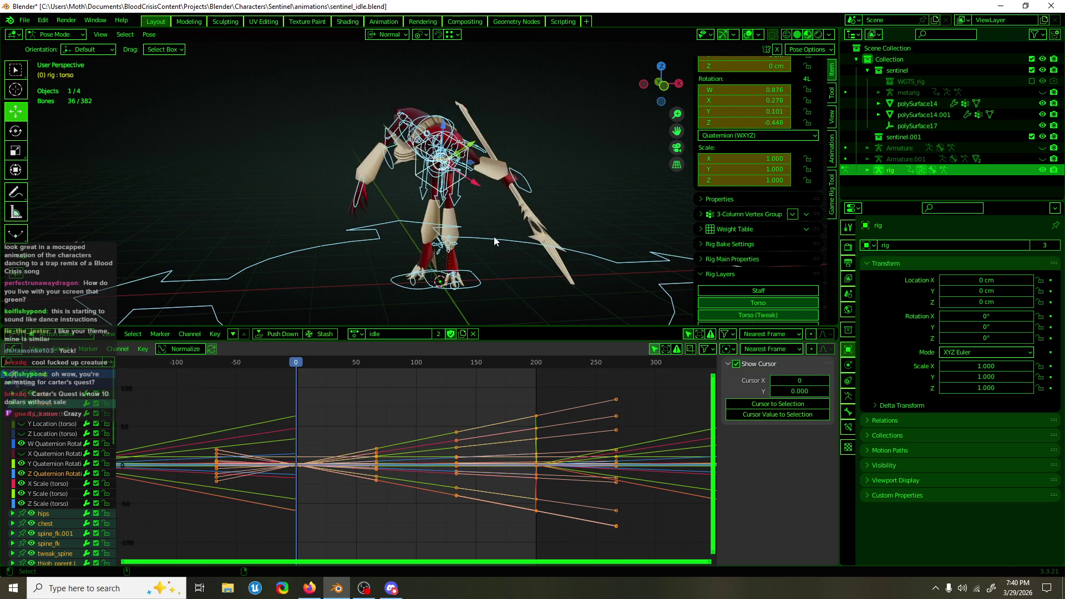
{"action": "key", "text": "ctrl+z"}
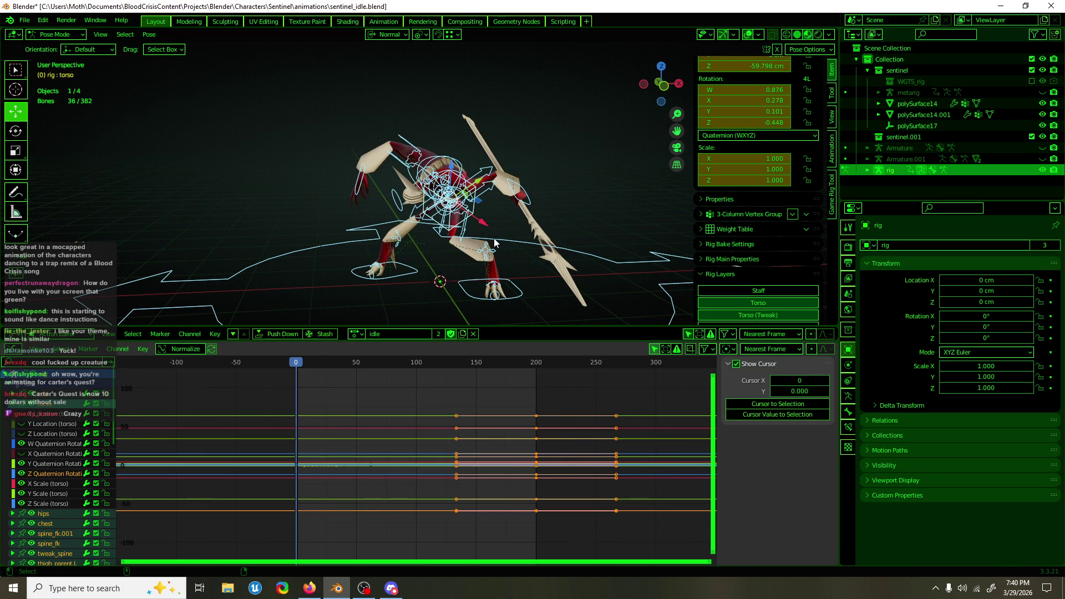
{"action": "key", "text": "ctrl+z"}
{"action": "key", "text": "ctrl+z"}
{"action": "key", "text": "ctrl+z"}
{"action": "key", "text": "ctrl+z"}
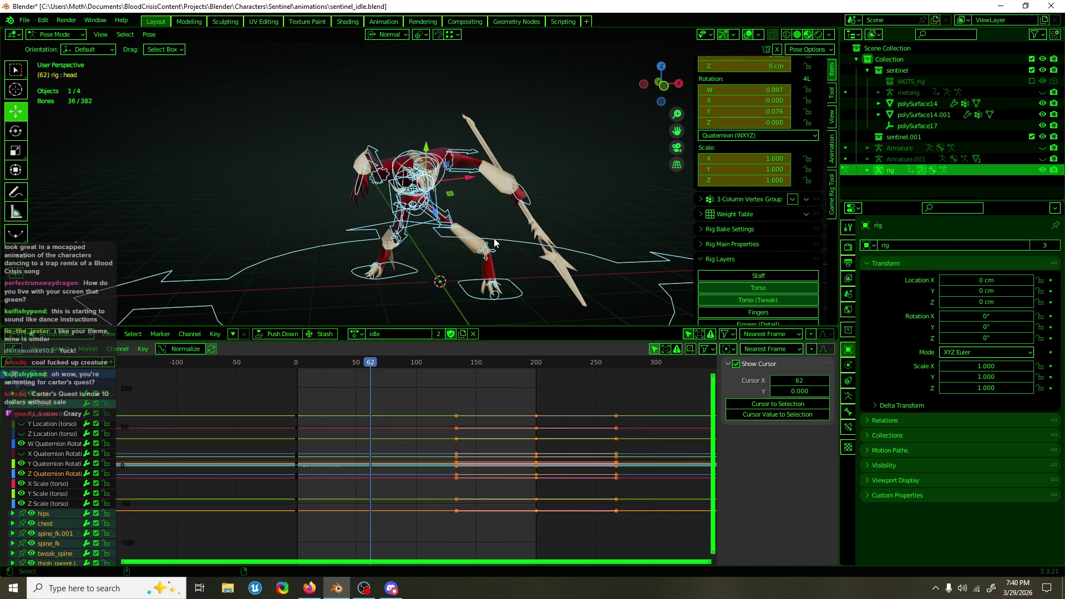
Box-select the rig's keyframes and set their handles to Auto Clamped
{"action": "left_click_drag", "start_coordinate": [336, 361], "coordinate": [297, 364]}
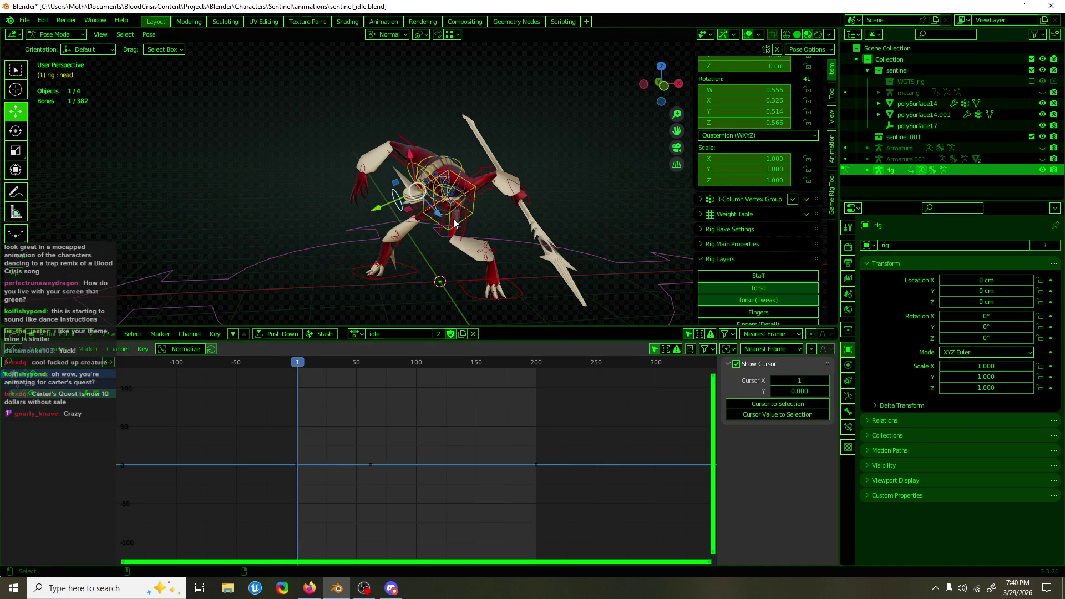
{"action": "key", "text": "ctrl+l"}
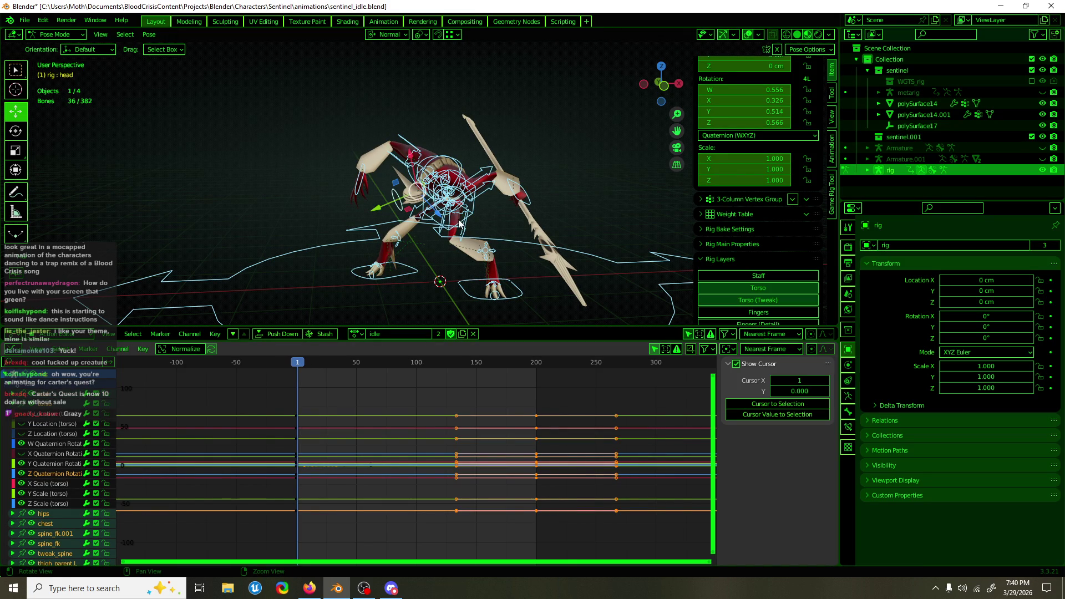
{"action": "key", "text": "ctrl+z"}
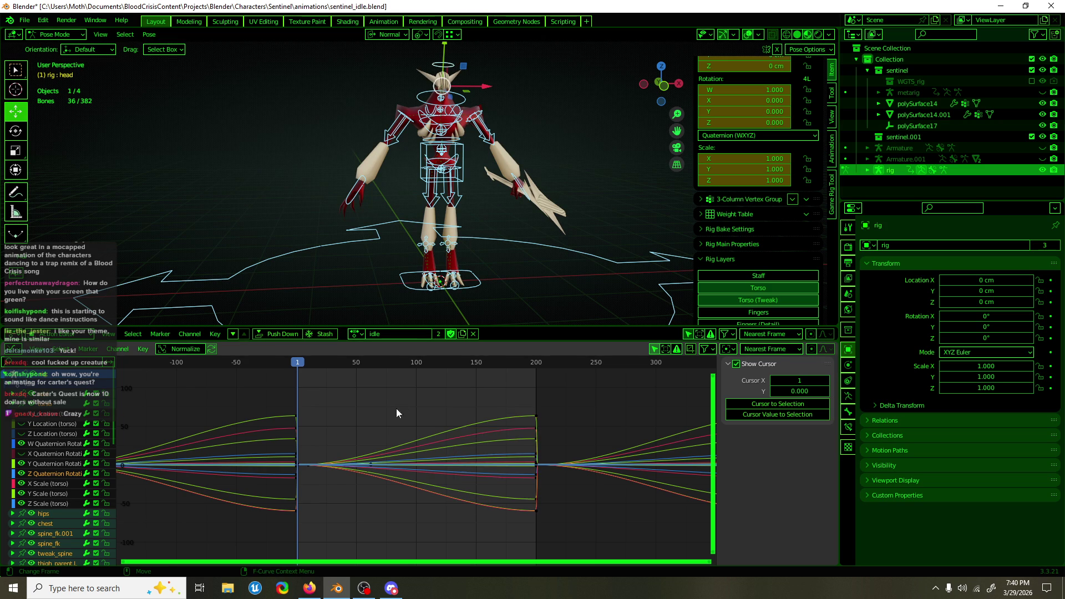
{"action": "mouse_move", "coordinate": [575, 385]}
{"action": "left_mouse_down"}
{"action": "mouse_move", "coordinate": [356, 549]}
{"action": "mouse_move", "coordinate": [302, 542]}
{"action": "left_mouse_up"}
{"action": "key", "text": "ctrl+z"}
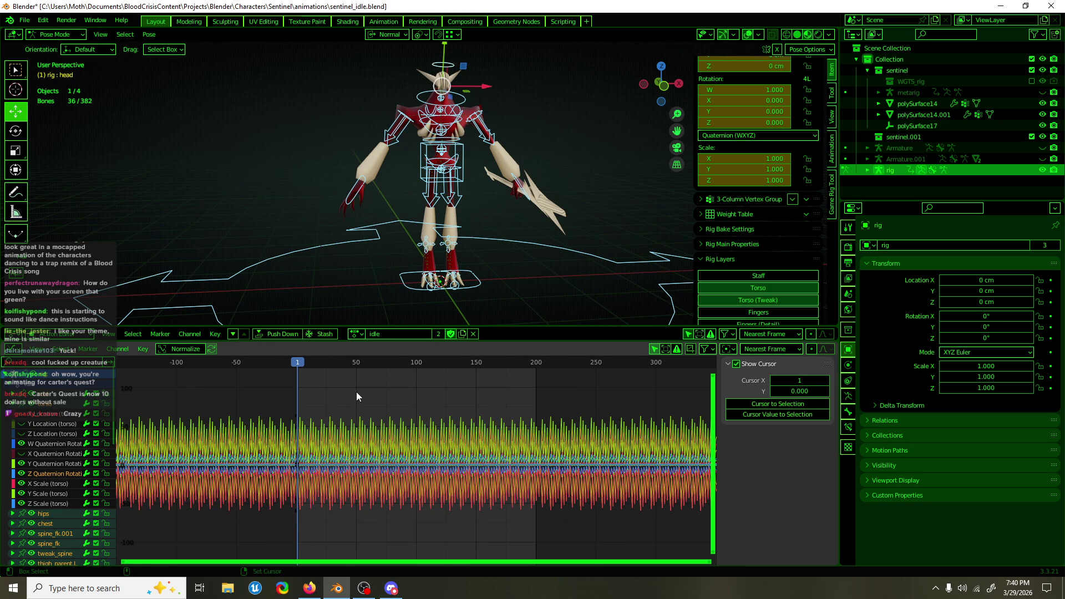
{"action": "right_click", "coordinate": [357, 396]}
{"action": "mouse_move", "coordinate": [350, 444]}
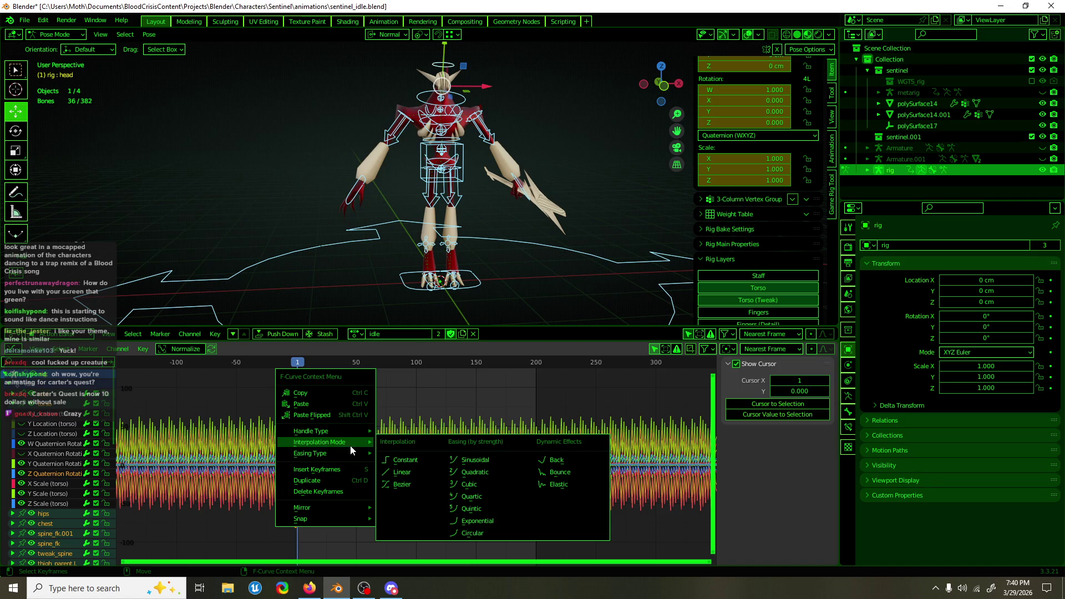
{"action": "left_click", "coordinate": [417, 480]}
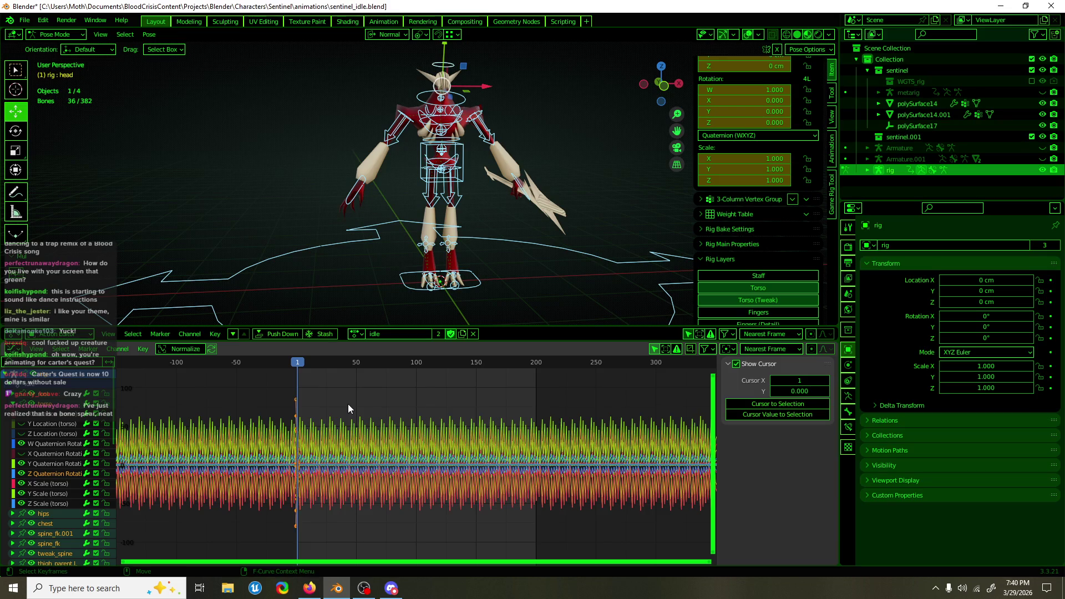
Delete the frame-1 keys, clear remaining keyframes and rotations at frame 0, and play
{"action": "key", "text": "Home"}
{"action": "scroll", "coordinate": [410, 422], "scroll_direction": "down", "scroll_amount": 7}
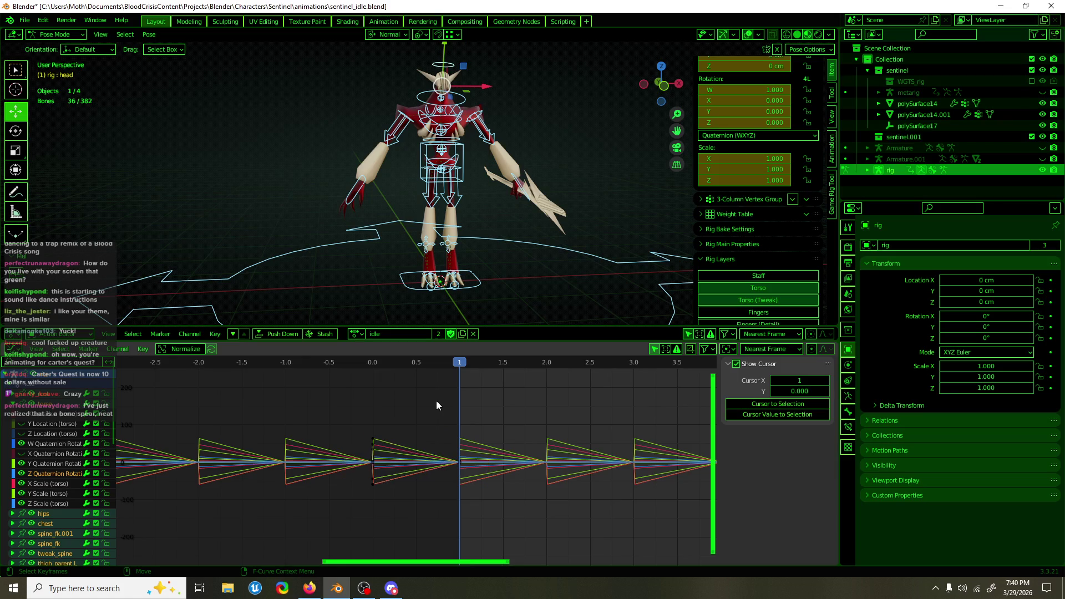
{"action": "scroll", "coordinate": [418, 391], "scroll_direction": "down", "scroll_amount": 3}
{"action": "left_click_drag", "start_coordinate": [524, 391], "coordinate": [439, 497]}
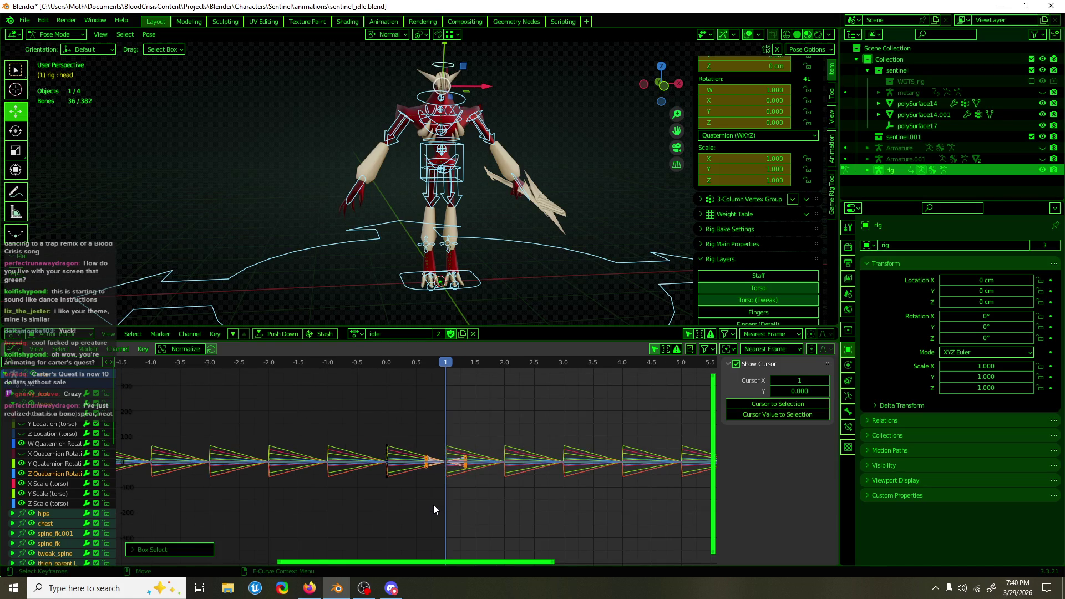
{"action": "key", "text": "Delete"}
{"action": "scroll", "coordinate": [422, 418], "scroll_direction": "down", "scroll_amount": 2}
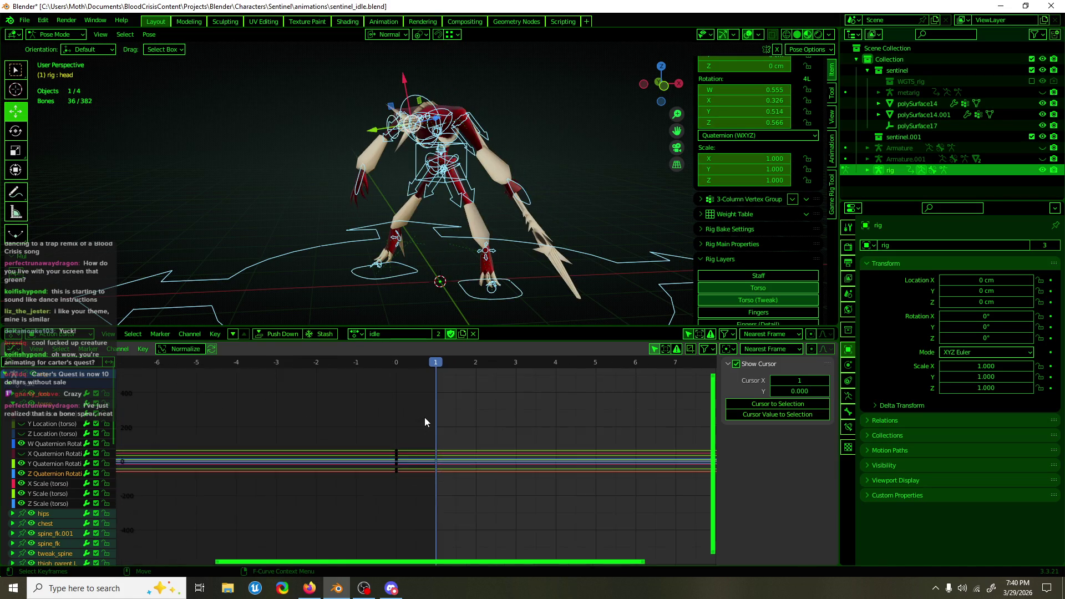
{"action": "left_click_drag", "start_coordinate": [417, 368], "coordinate": [404, 367]}
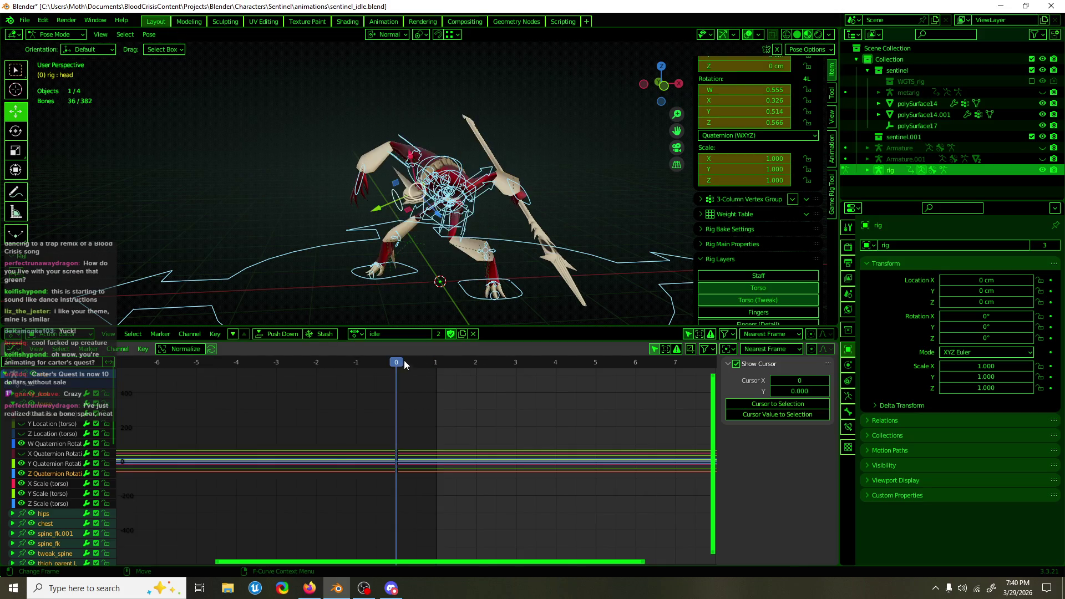
{"action": "key", "text": "alt+i"}
{"action": "key", "text": "alt+r"}
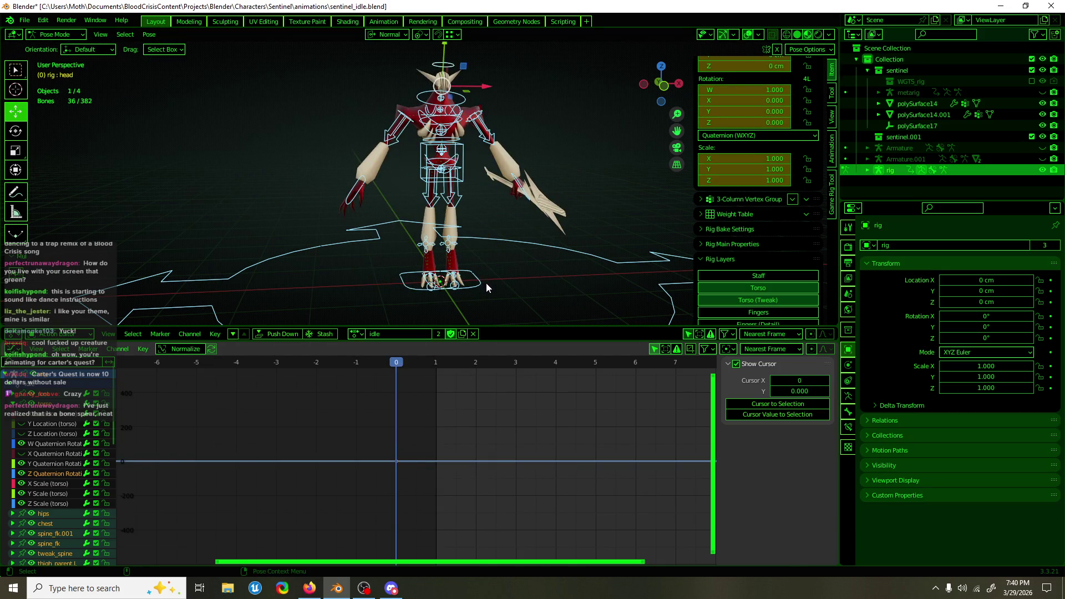
{"action": "key", "text": "space"}
{"action": "scroll", "coordinate": [491, 278], "scroll_direction": "down", "scroll_amount": 4}
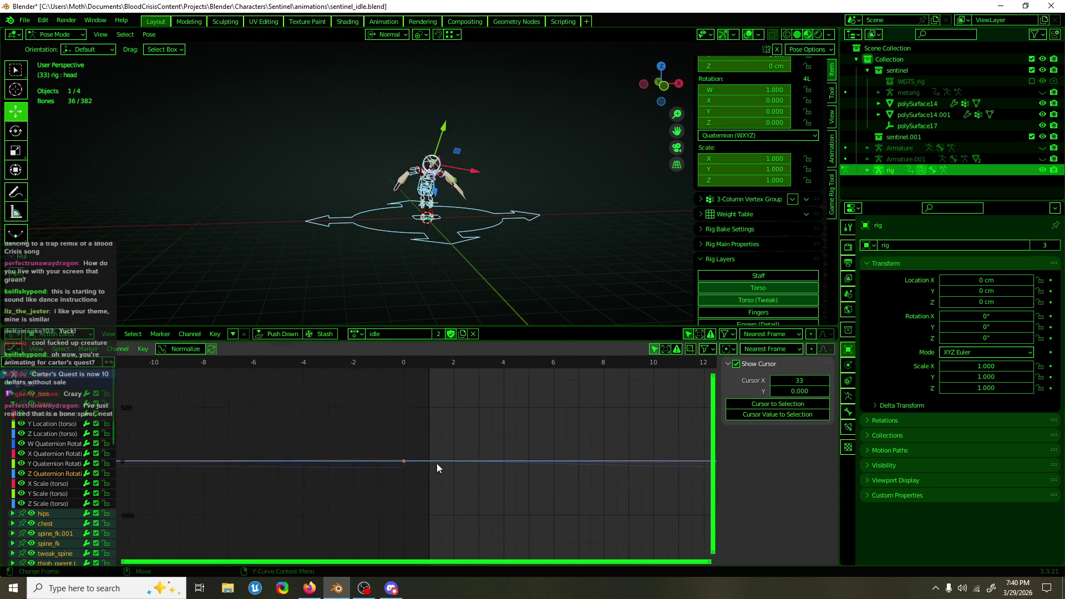
{"action": "key", "text": "Home"}
{"action": "scroll", "coordinate": [496, 427], "scroll_direction": "down", "scroll_amount": 10}
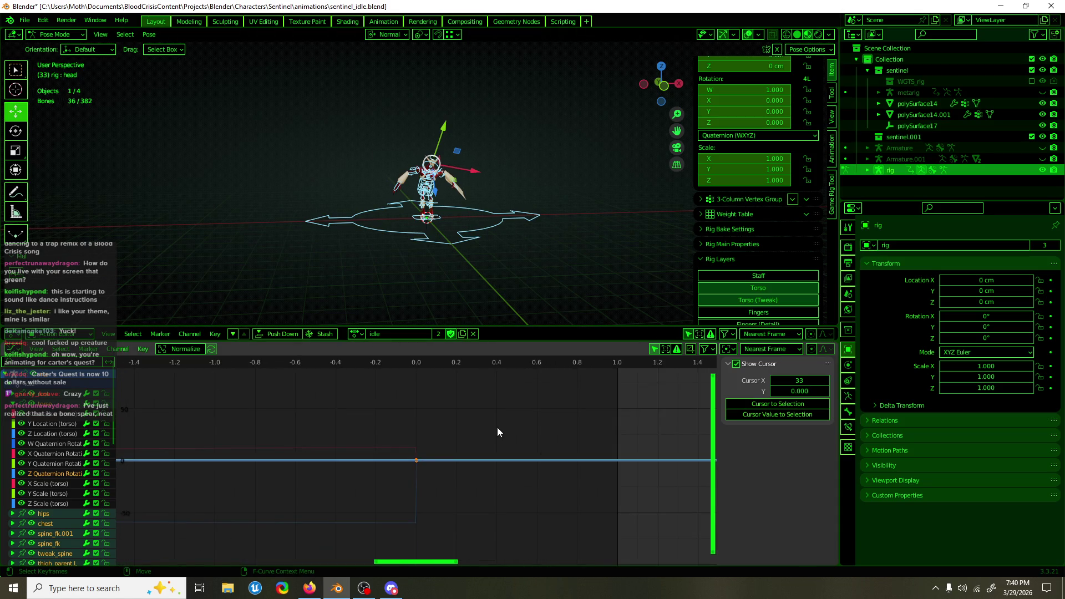
{"action": "scroll", "coordinate": [491, 437], "scroll_direction": "down", "scroll_amount": 15}
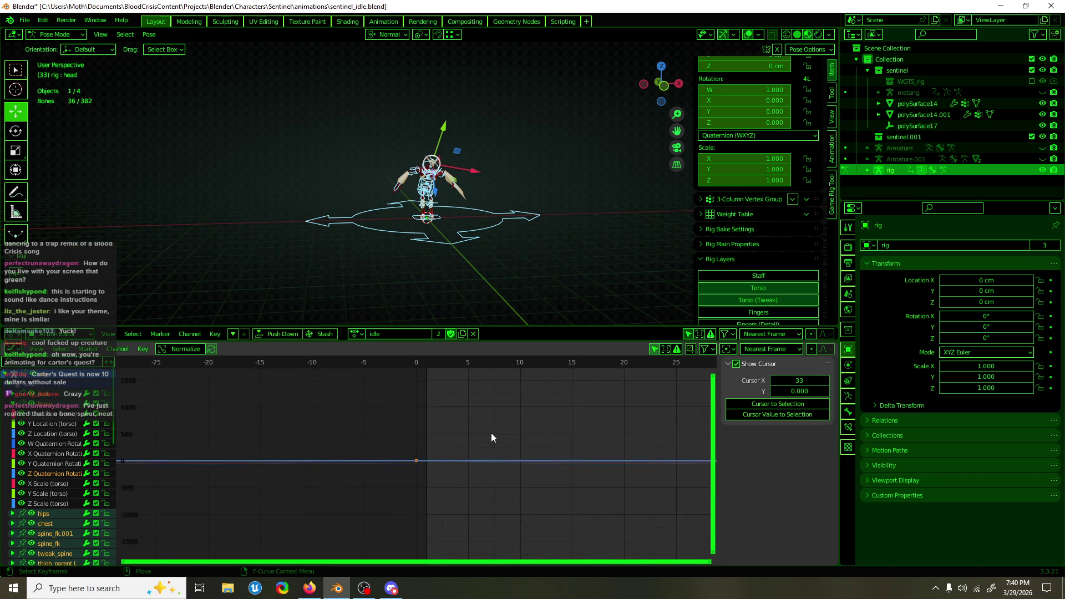
{"action": "scroll", "coordinate": [491, 442], "scroll_direction": "down", "scroll_amount": 2}
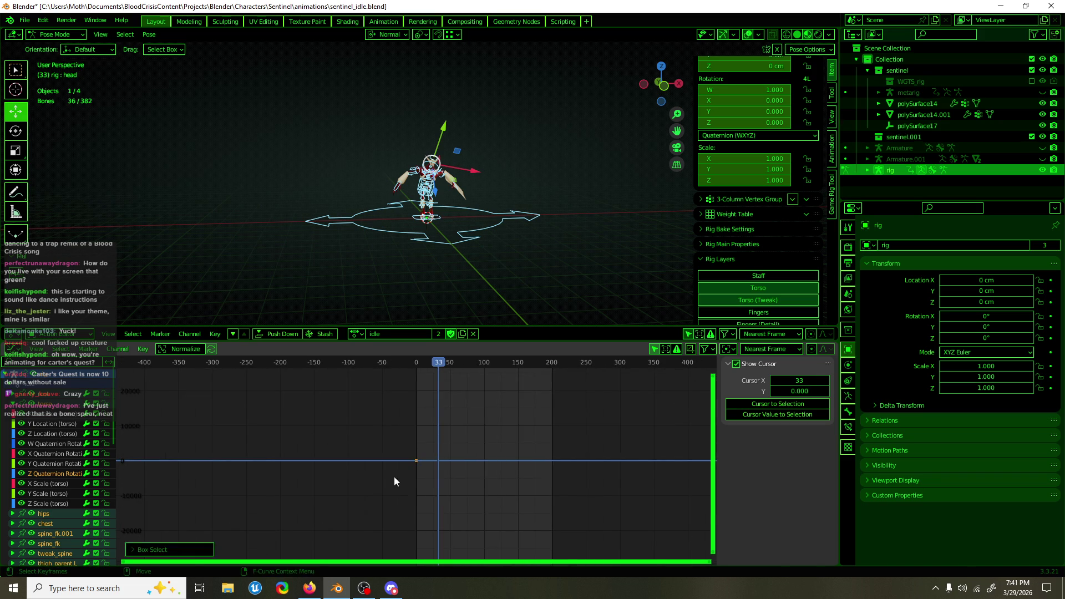
{"action": "left_click", "coordinate": [418, 364]}
{"action": "left_click_drag", "start_coordinate": [418, 363], "coordinate": [432, 366]}
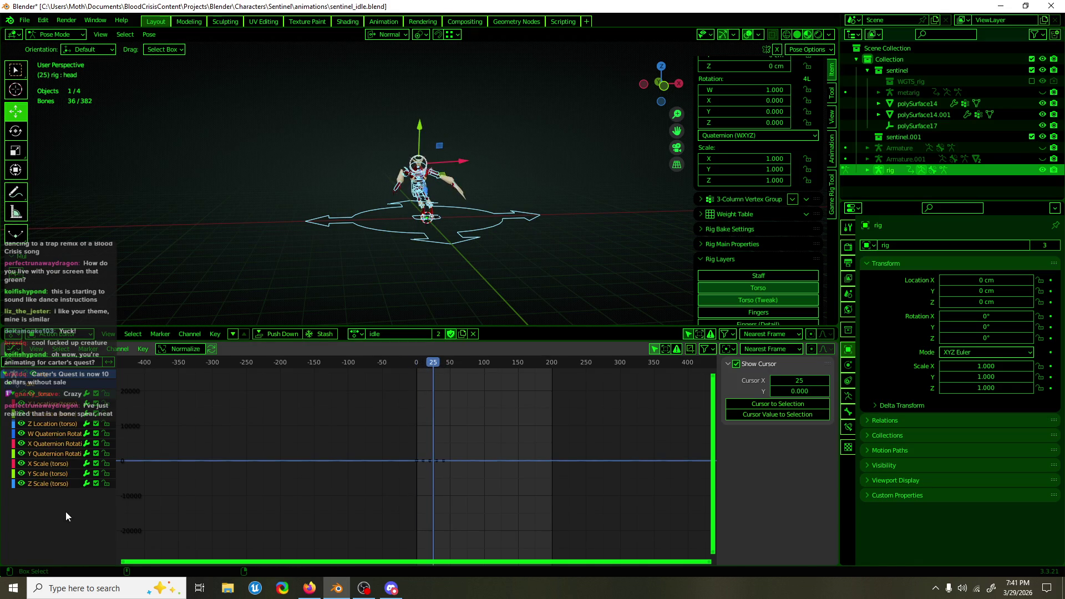
{"action": "key", "text": "i"}
{"action": "key", "text": "Delete"}
{"action": "left_click_drag", "start_coordinate": [424, 368], "coordinate": [416, 369]}
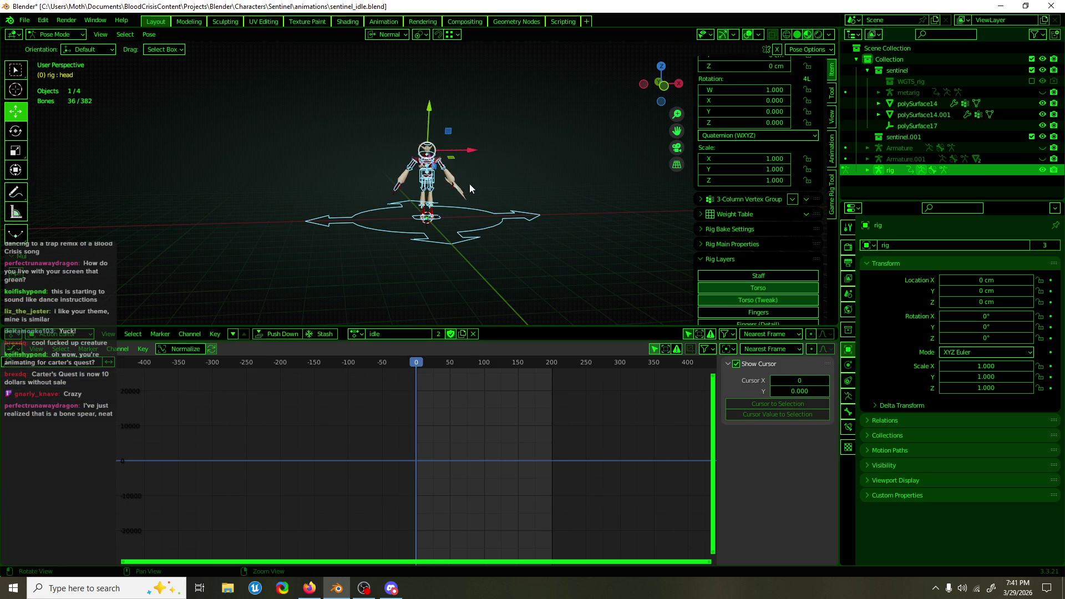
{"action": "middle_click_drag", "start_coordinate": [467, 174], "coordinate": [474, 142]}
{"action": "scroll", "coordinate": [440, 134], "scroll_direction": "up", "scroll_amount": 8}
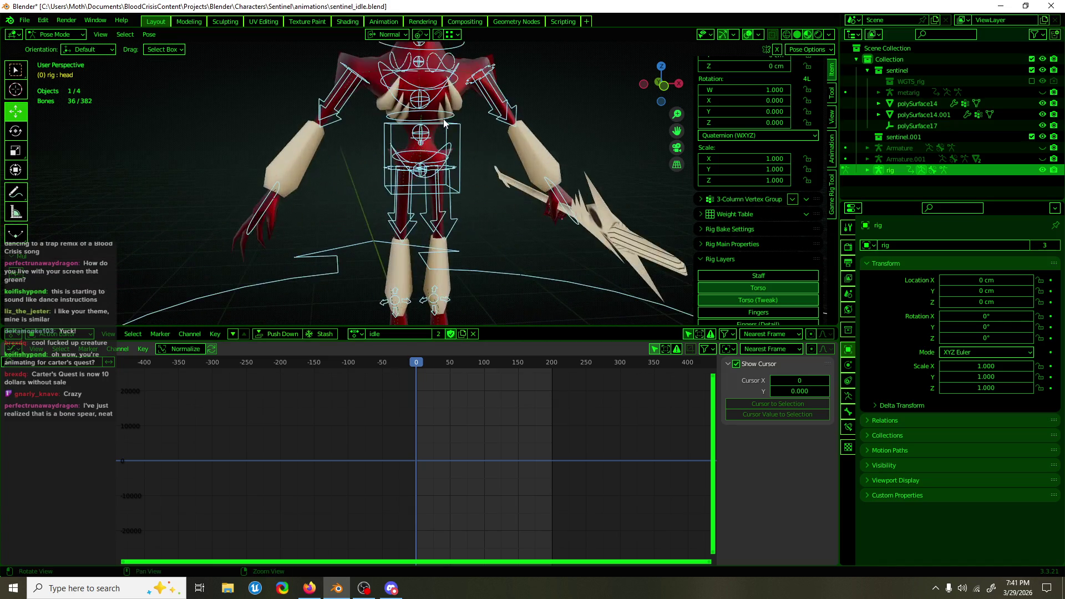
{"action": "mouse_move", "coordinate": [465, 198]}
{"action": "middle_mouse_down"}
{"action": "mouse_move", "coordinate": [500, 199]}
{"action": "mouse_move", "coordinate": [489, 165]}
{"action": "mouse_move", "coordinate": [549, 233]}
{"action": "middle_mouse_up"}
{"action": "scroll", "coordinate": [488, 201], "scroll_direction": "up", "scroll_amount": 4}
{"action": "left_click", "coordinate": [532, 210], "text": "shift"}
{"action": "scroll", "coordinate": [748, 300], "scroll_direction": "down", "scroll_amount": 3}
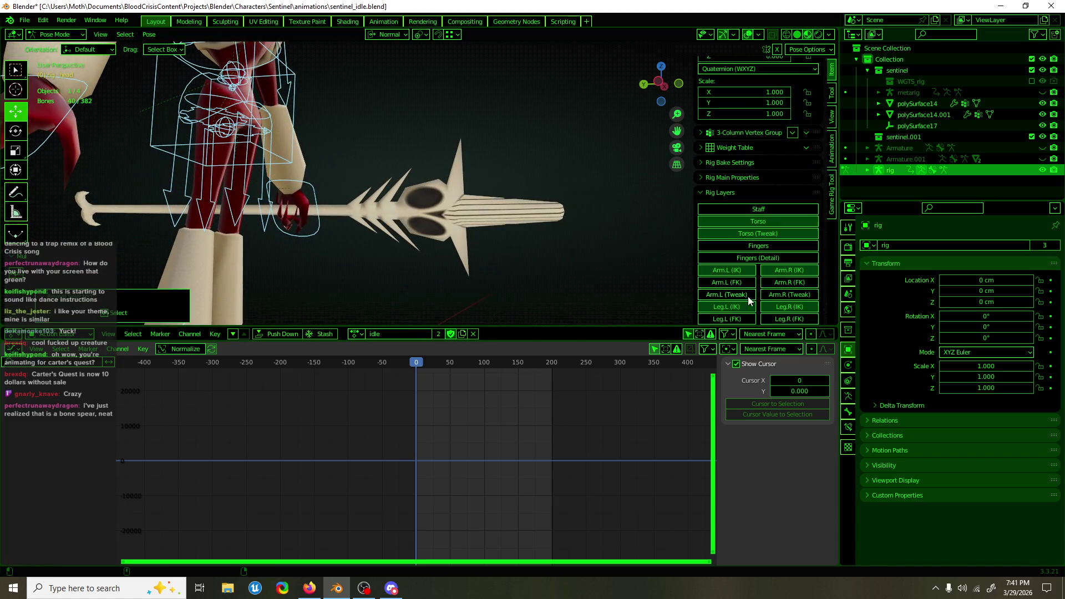
{"action": "left_click", "coordinate": [762, 207]}
{"action": "left_click", "coordinate": [378, 216]}
{"action": "scroll", "coordinate": [388, 214], "scroll_direction": "down", "scroll_amount": 1}
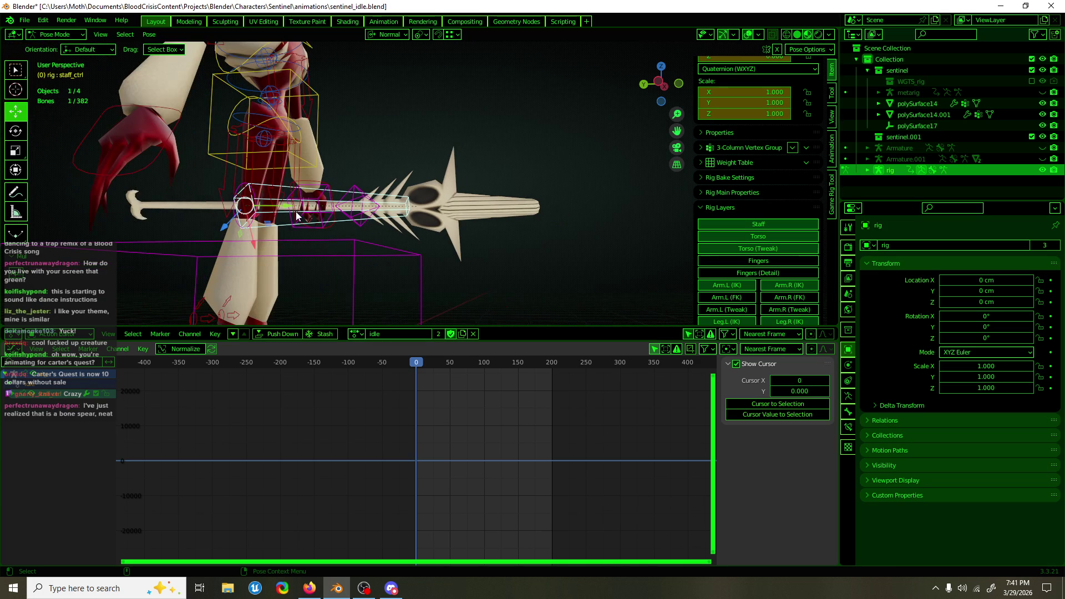
{"action": "left_click", "coordinate": [358, 203]}
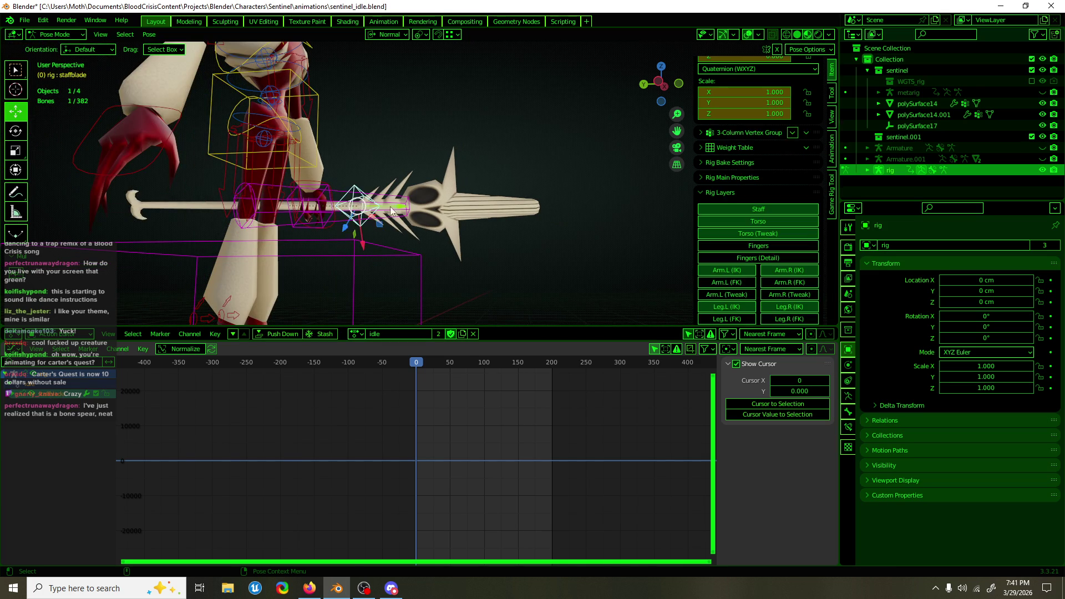
{"action": "left_click_drag", "start_coordinate": [390, 206], "coordinate": [422, 214]}
{"action": "key", "text": "shift+space"}
{"action": "key", "text": "s"}
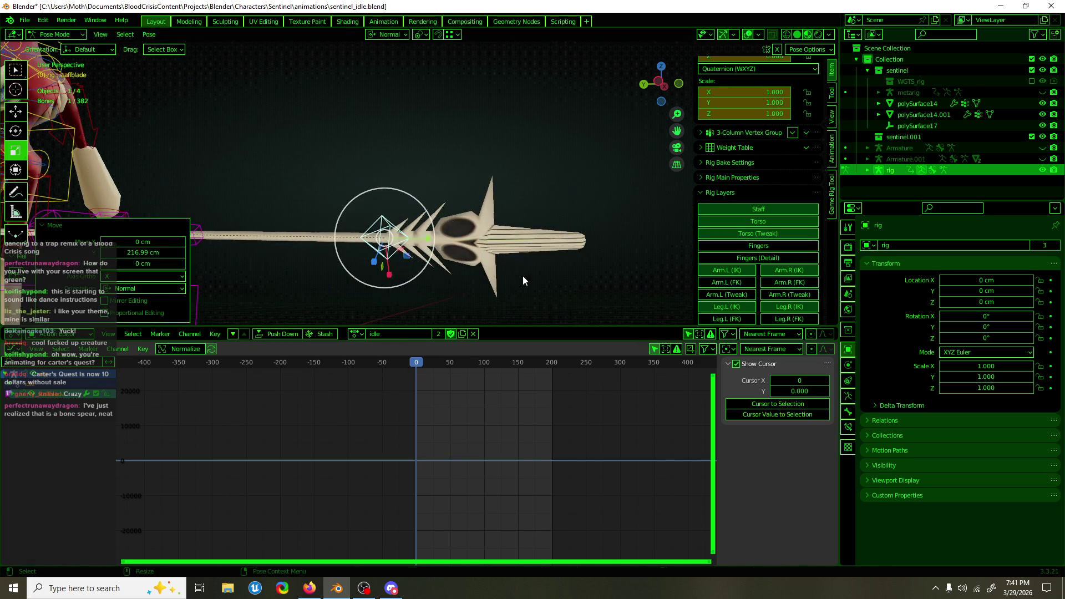
{"action": "scroll", "coordinate": [523, 280], "scroll_direction": "down", "scroll_amount": 3}
{"action": "key", "text": "s"}
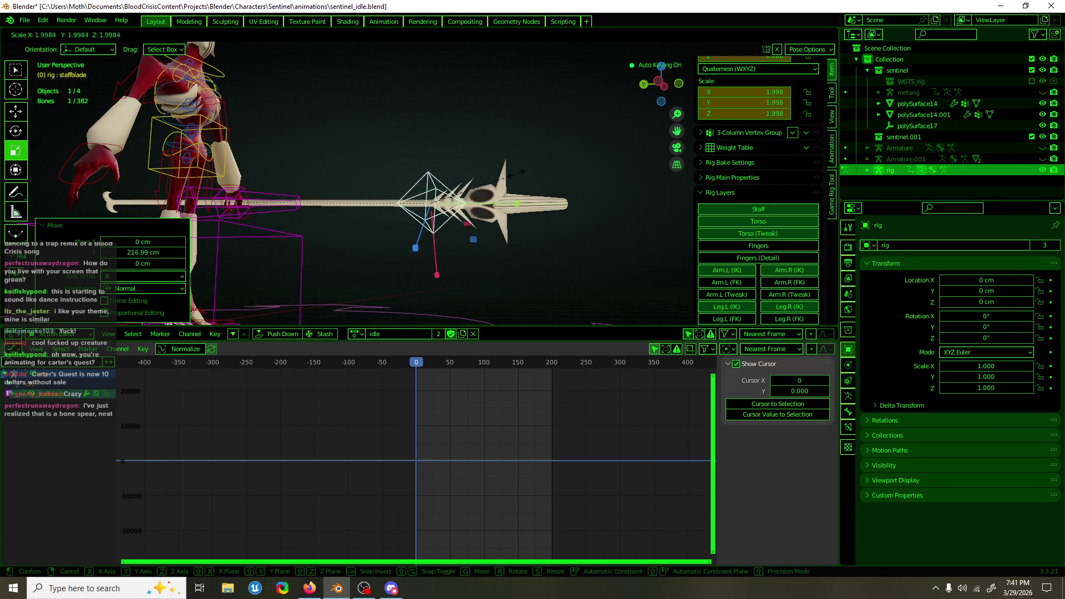
{"action": "key", "text": "Escape"}
{"action": "mouse_move", "coordinate": [515, 174]}
{"action": "middle_mouse_down"}
{"action": "mouse_move", "coordinate": [388, 218]}
{"action": "mouse_move", "coordinate": [413, 208]}
{"action": "middle_mouse_up"}
{"action": "key", "text": "shift+space"}
{"action": "key", "text": "g"}
{"action": "mouse_move", "coordinate": [414, 208]}
{"action": "left_mouse_down"}
{"action": "mouse_move", "coordinate": [261, 239]}
{"action": "mouse_move", "coordinate": [305, 236]}
{"action": "mouse_move", "coordinate": [227, 238]}
{"action": "mouse_move", "coordinate": [339, 254]}
{"action": "mouse_move", "coordinate": [372, 221]}
{"action": "left_mouse_up"}
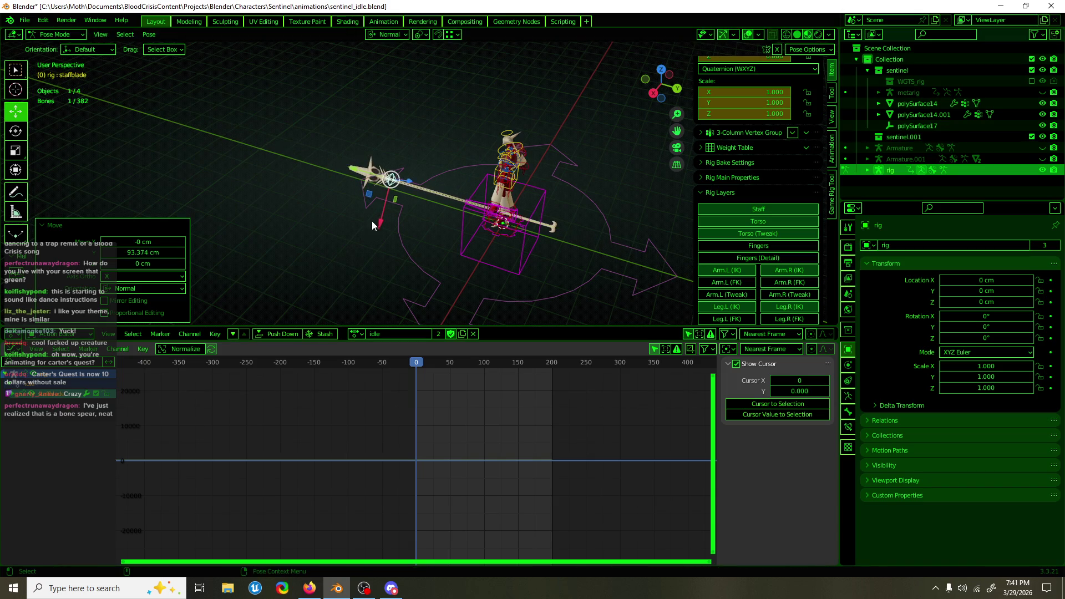
{"action": "key", "text": "ctrl+z"}
{"action": "scroll", "coordinate": [542, 236], "scroll_direction": "up", "scroll_amount": 5}
{"action": "mouse_move", "coordinate": [541, 235]}
{"action": "middle_mouse_down"}
{"action": "mouse_move", "coordinate": [594, 207]}
{"action": "mouse_move", "coordinate": [514, 216]}
{"action": "mouse_move", "coordinate": [523, 207]}
{"action": "mouse_move", "coordinate": [524, 255]}
{"action": "mouse_move", "coordinate": [534, 245]}
{"action": "mouse_move", "coordinate": [507, 244]}
{"action": "middle_mouse_up"}
{"action": "scroll", "coordinate": [514, 215], "scroll_direction": "down", "scroll_amount": 5}
{"action": "scroll", "coordinate": [534, 240], "scroll_direction": "up", "scroll_amount": 2}
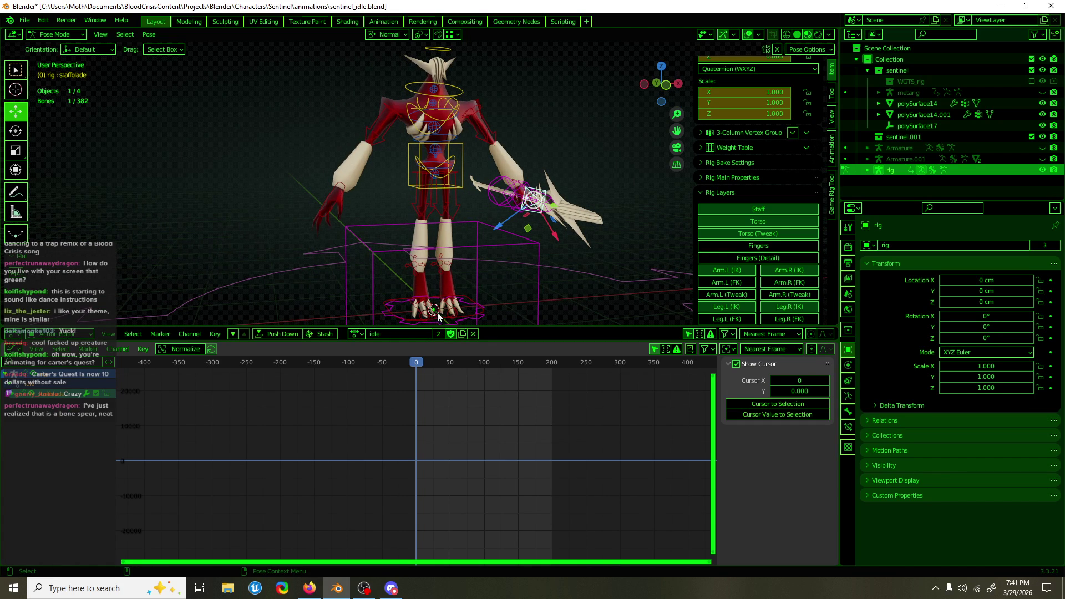
{"action": "left_click", "coordinate": [464, 182]}
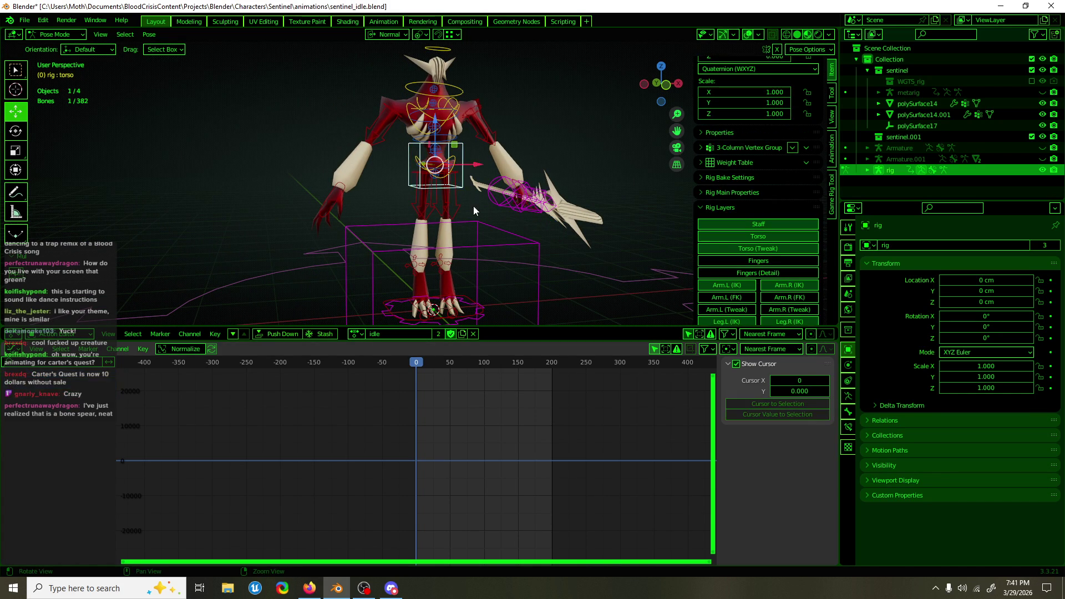
Zoom the graph on early frames and try a -31° torso tilt, then cancel it
{"action": "middle_click_drag", "start_coordinate": [474, 205], "coordinate": [454, 218]}
{"action": "scroll", "coordinate": [351, 428], "scroll_direction": "up", "scroll_amount": 3}
{"action": "mouse_move", "coordinate": [350, 428]}
{"action": "middle_mouse_down", "text": "ctrl"}
{"action": "mouse_move", "coordinate": [369, 380]}
{"action": "mouse_move", "coordinate": [412, 415]}
{"action": "mouse_move", "coordinate": [411, 427]}
{"action": "mouse_move", "coordinate": [438, 437]}
{"action": "mouse_move", "coordinate": [430, 445]}
{"action": "mouse_move", "coordinate": [430, 428]}
{"action": "middle_mouse_up", "text": "ctrl"}
{"action": "mouse_move", "coordinate": [474, 213]}
{"action": "middle_mouse_down"}
{"action": "mouse_move", "coordinate": [475, 194]}
{"action": "mouse_move", "coordinate": [360, 195]}
{"action": "middle_mouse_up"}
{"action": "key", "text": "shift+space"}
{"action": "key", "text": "r"}
{"action": "mouse_move", "coordinate": [526, 163]}
{"action": "left_mouse_down"}
{"action": "mouse_move", "coordinate": [506, 157]}
{"action": "mouse_move", "coordinate": [494, 171]}
{"action": "left_mouse_up"}
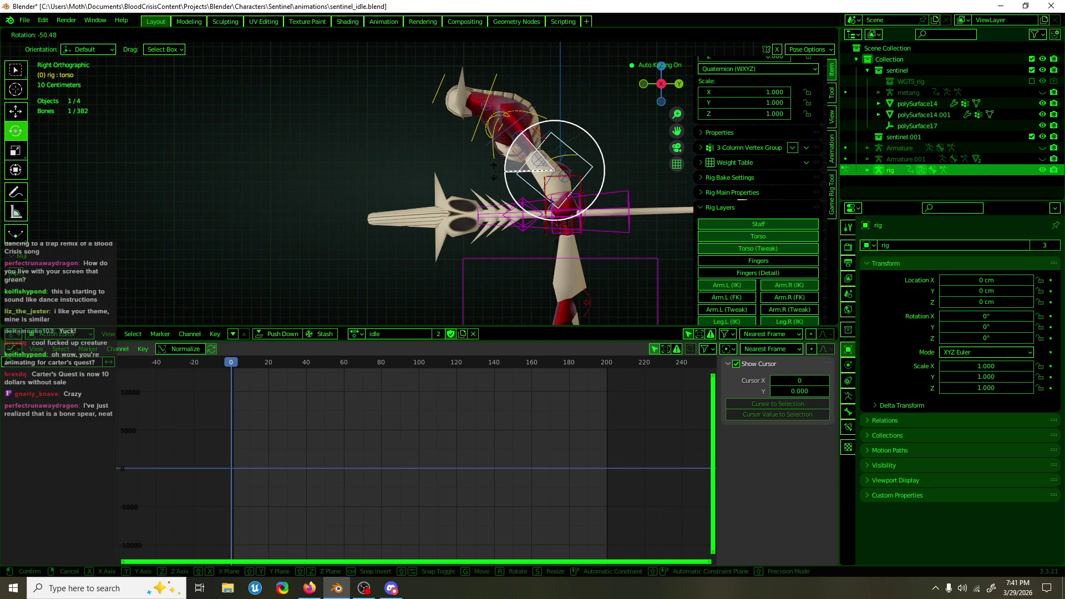
{"action": "right_click", "coordinate": [494, 170]}
{"action": "mouse_move", "coordinate": [491, 225]}
{"action": "middle_mouse_down"}
{"action": "mouse_move", "coordinate": [509, 268]}
{"action": "mouse_move", "coordinate": [481, 271]}
{"action": "mouse_move", "coordinate": [565, 208]}
{"action": "mouse_move", "coordinate": [534, 183]}
{"action": "middle_mouse_up"}
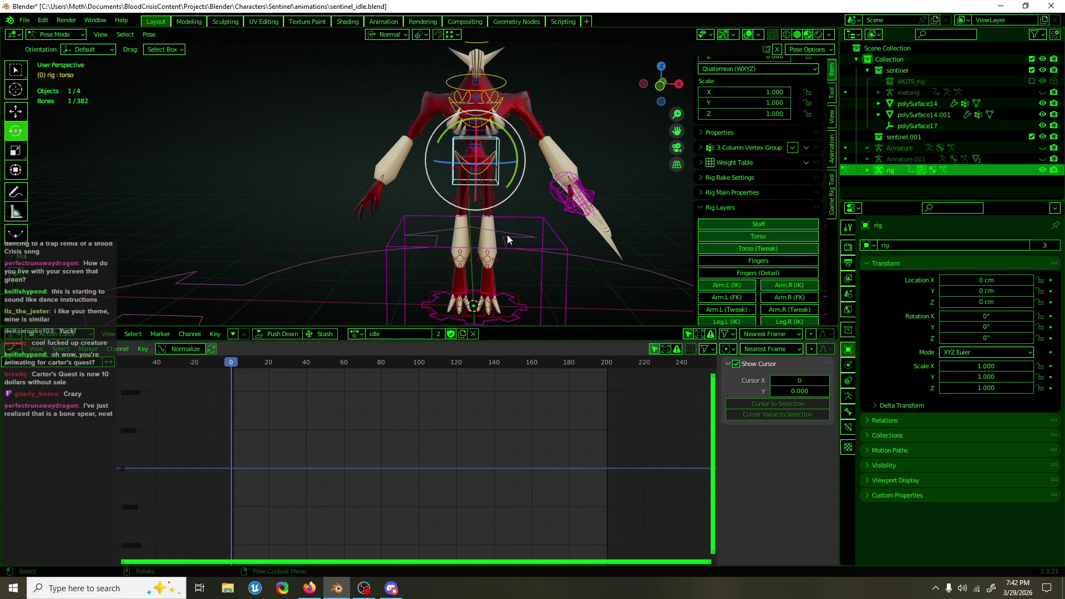
Key the torso control's location, rotation and scale, then box-select the frame-0 keys
{"action": "key", "text": "a"}
{"action": "left_click", "coordinate": [501, 148]}
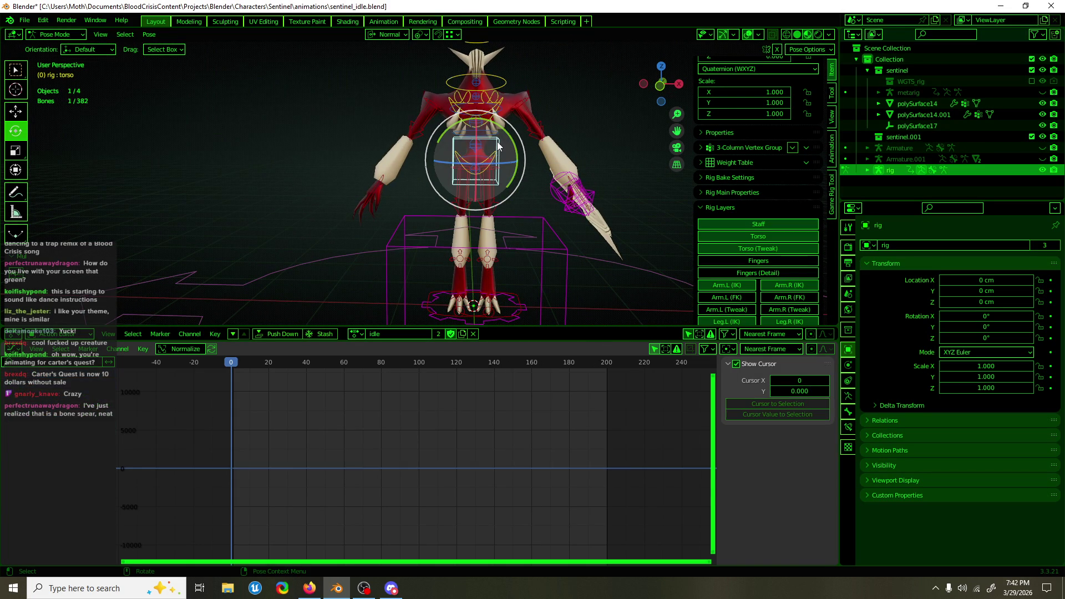
{"action": "key", "text": "i"}
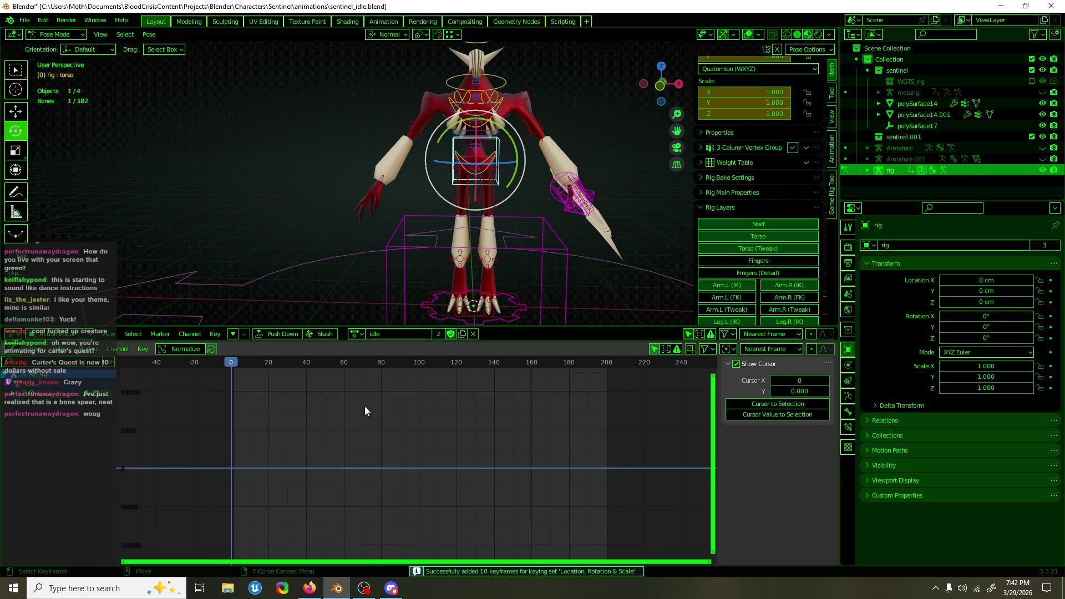
{"action": "left_click_drag", "start_coordinate": [287, 523], "coordinate": [188, 450]}
Move the torso keys to about frame 135, duplicate them near frame 200, and select the chest bone
{"action": "key", "text": "g"}
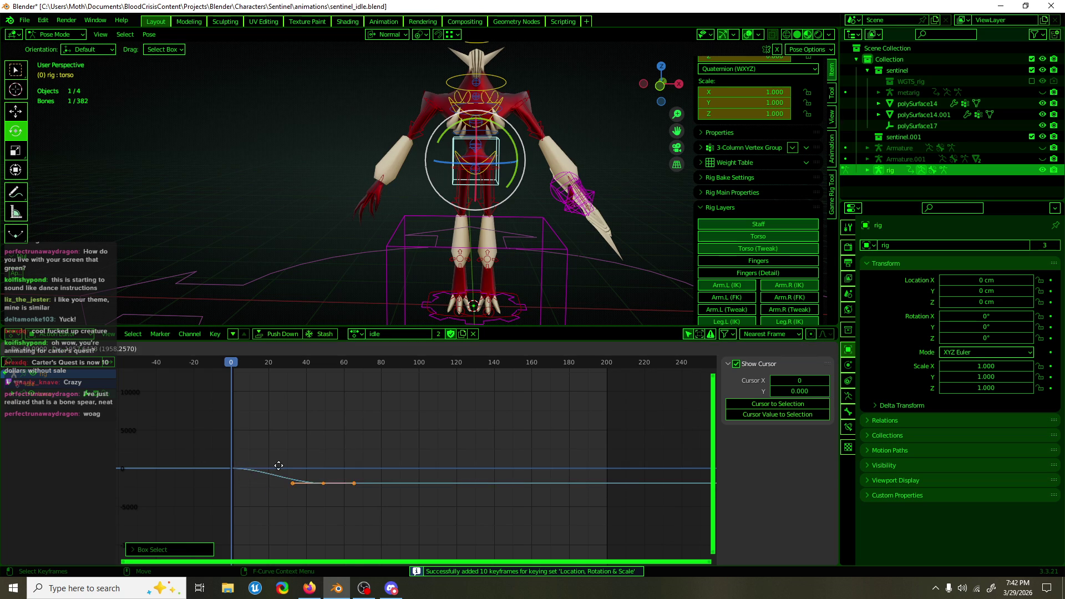
{"action": "mouse_move", "coordinate": [560, 512]}
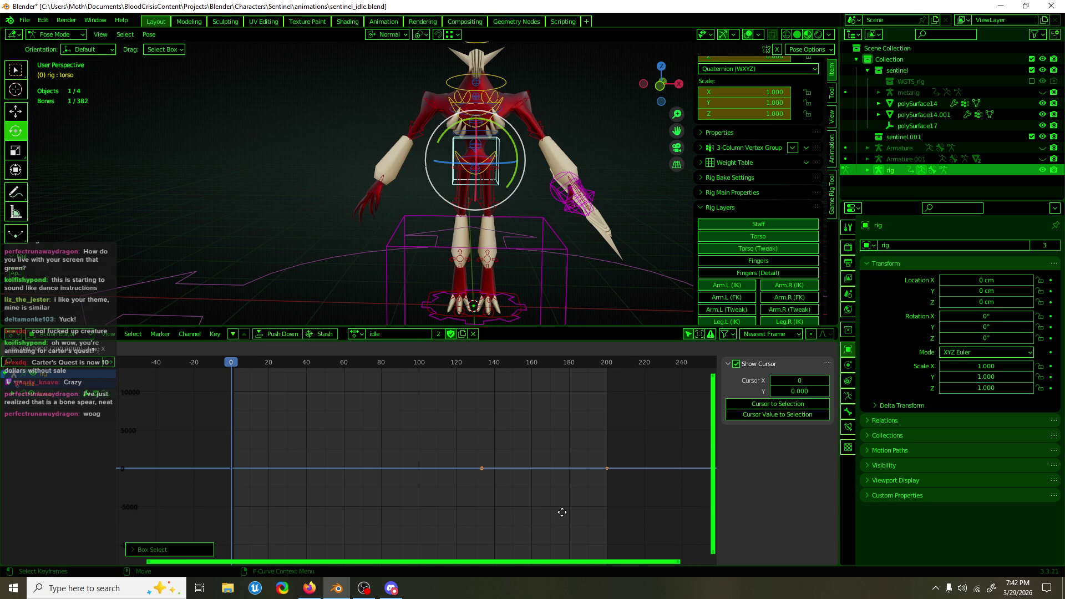
{"action": "key", "text": "shift+d"}
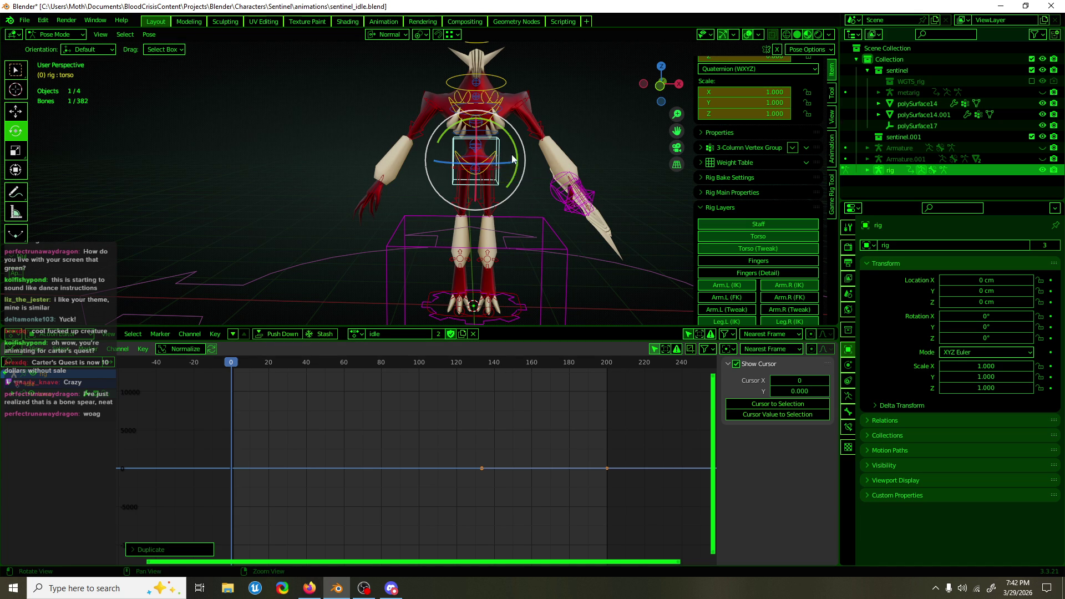
{"action": "middle_click_drag", "start_coordinate": [532, 169], "coordinate": [438, 159]}
{"action": "left_click", "coordinate": [541, 118]}
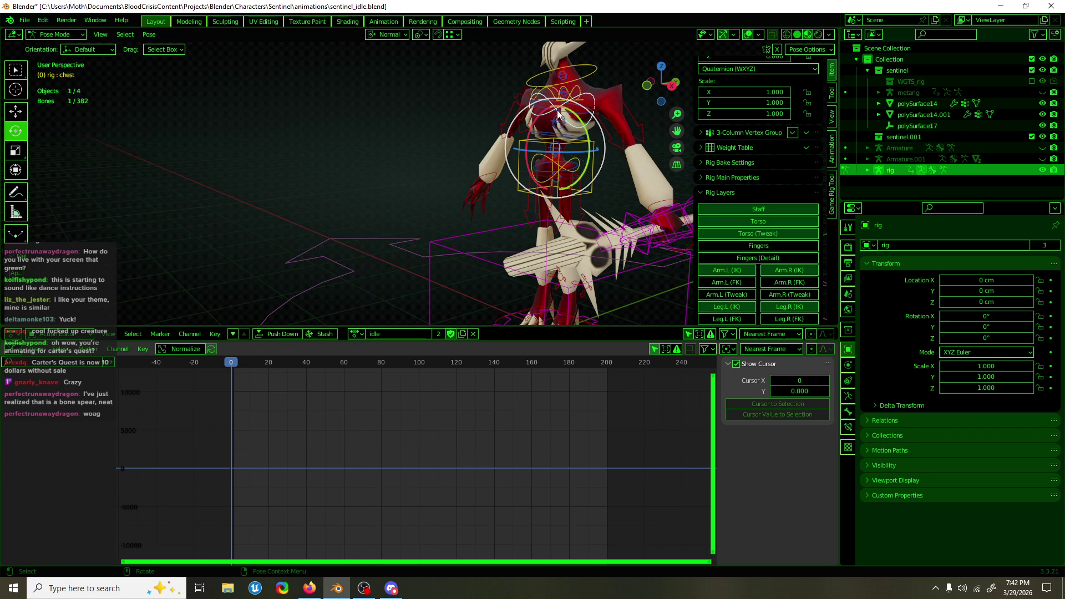
Rotate the chest bone 85.8° and return to a front view
{"action": "key", "text": "r"}
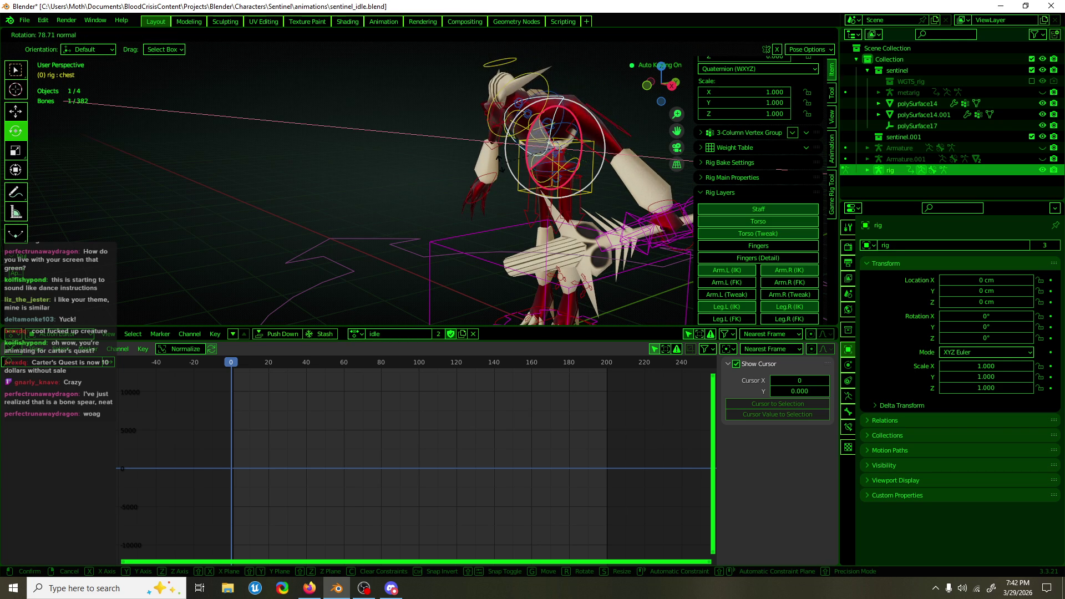
{"action": "left_click", "coordinate": [498, 174]}
{"action": "middle_click_drag", "start_coordinate": [494, 209], "coordinate": [562, 209]}
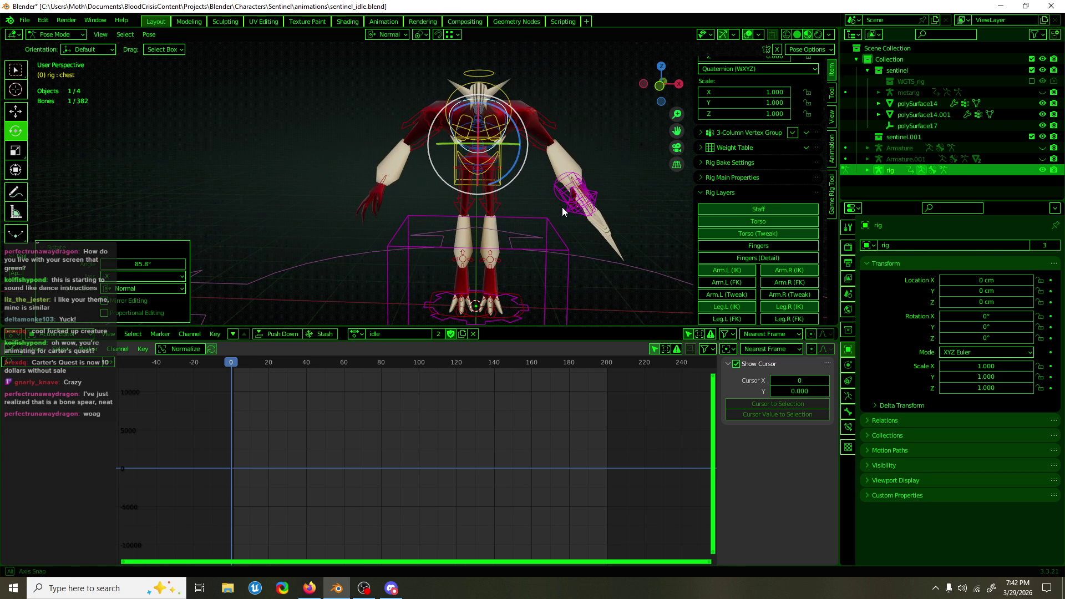
Key the torso bone rotated -29.4° at frame 20 and frame all graph curves
{"action": "left_click", "coordinate": [509, 181]}
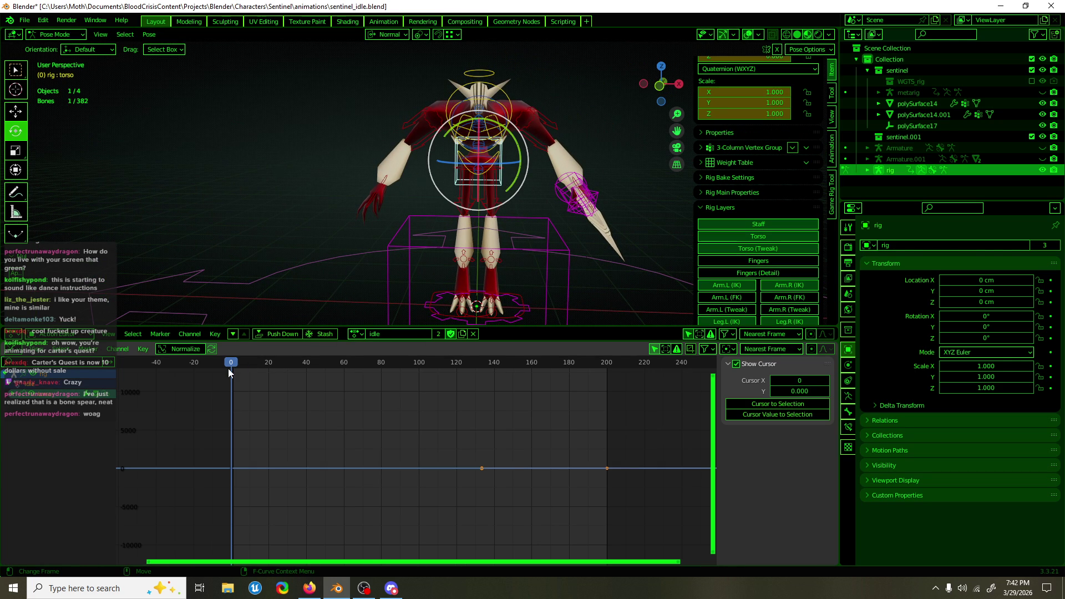
{"action": "left_click_drag", "start_coordinate": [228, 369], "coordinate": [269, 371]}
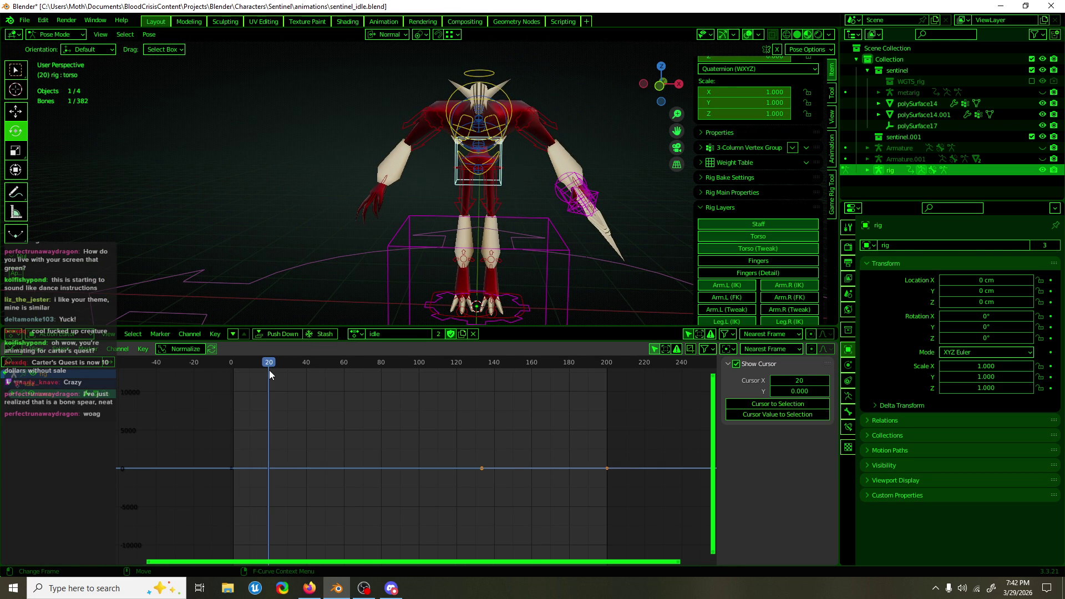
{"action": "key", "text": "shift+space"}
{"action": "key", "text": "g"}
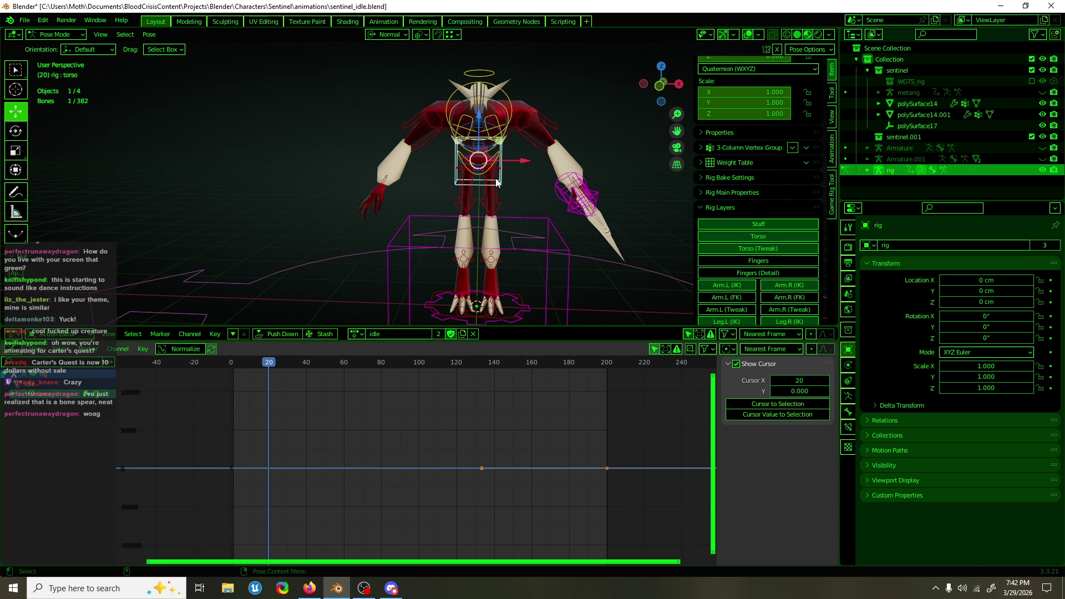
{"action": "key", "text": "shift+space"}
{"action": "key", "text": "r"}
{"action": "left_click_drag", "start_coordinate": [512, 193], "coordinate": [503, 185]}
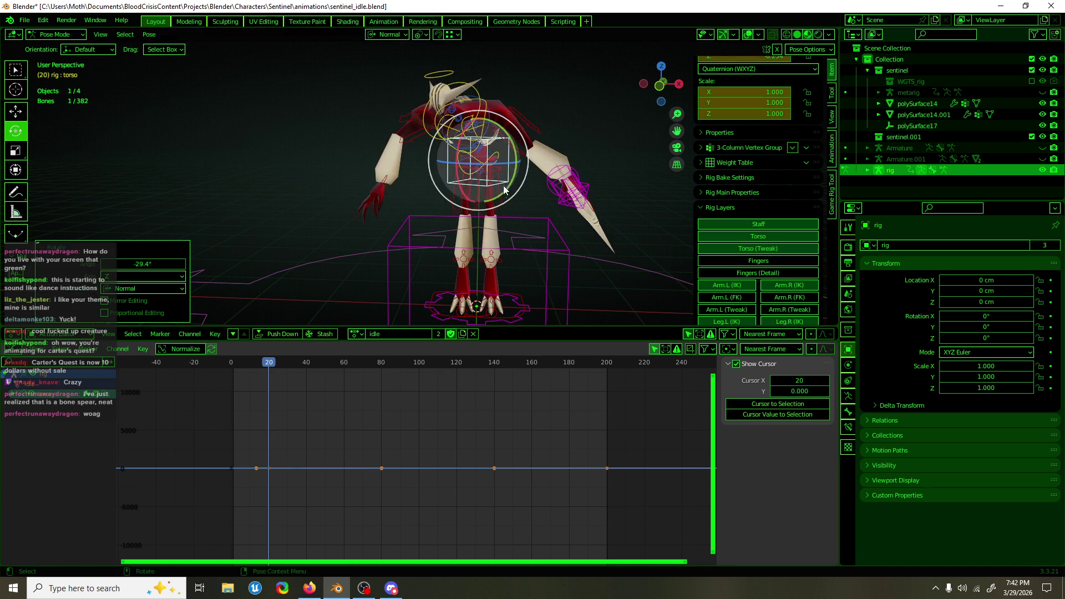
{"action": "key", "text": "Home"}
{"action": "left_click", "coordinate": [410, 405]}
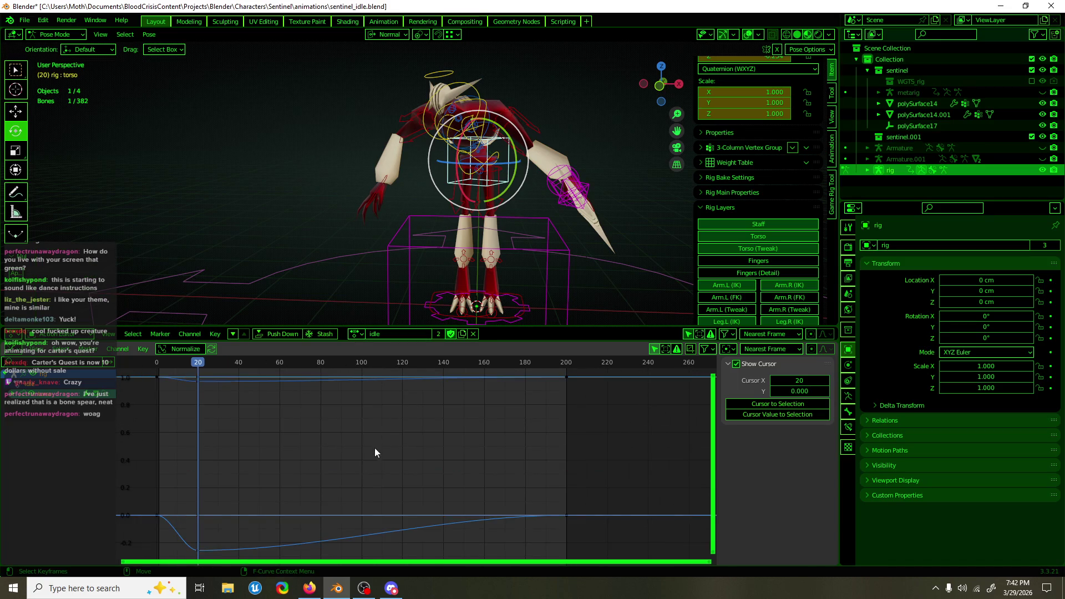
Give the torso's frame 0 and 20 rotation keys Make Cyclic extrapolation
{"action": "scroll", "coordinate": [370, 458], "scroll_direction": "down", "scroll_amount": 2}
{"action": "left_click_drag", "start_coordinate": [233, 534], "coordinate": [411, 460]}
{"action": "key", "text": "F3"}
{"action": "type", "text": "cyc"}
{"action": "left_click", "coordinate": [411, 471]}
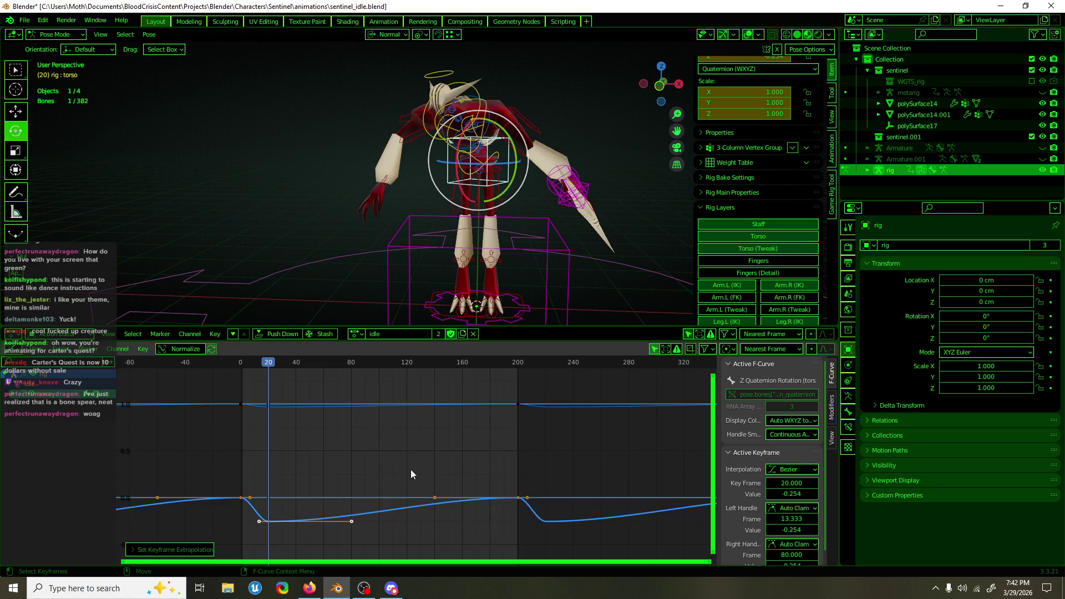
{"action": "left_click", "coordinate": [365, 467]}
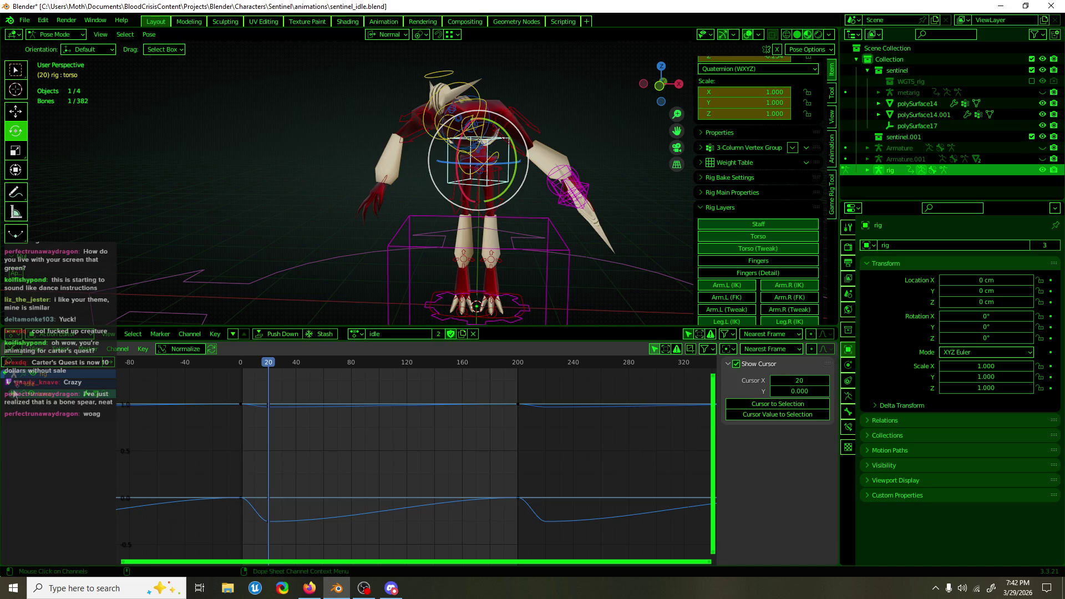
Show the torso channel list and make Z Quaternion Rotation the active channel
{"action": "left_click", "coordinate": [15, 395]}
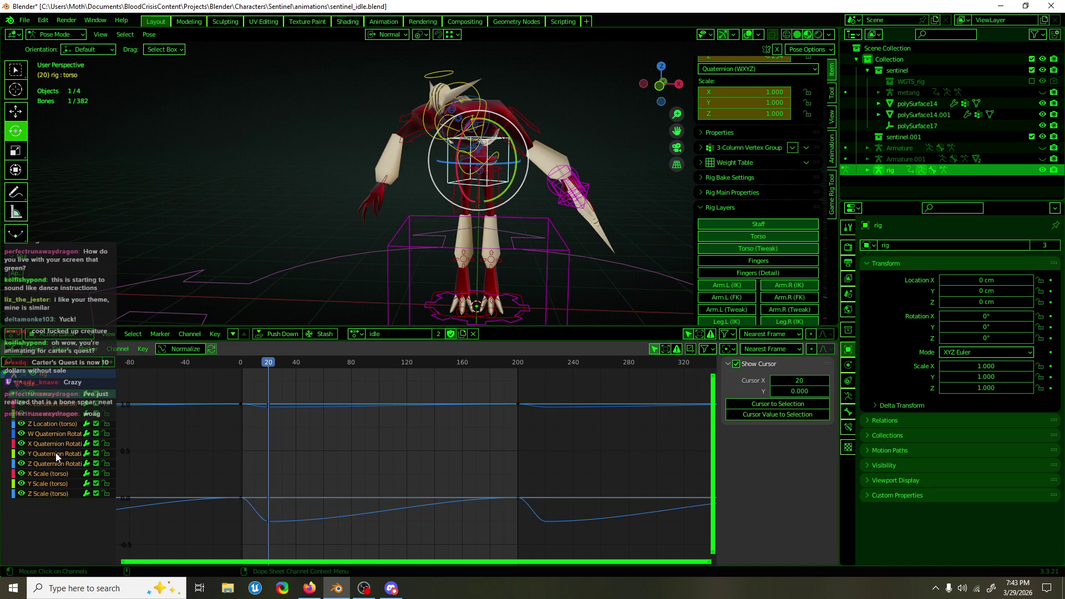
{"action": "left_click", "coordinate": [279, 407]}
{"action": "left_click", "coordinate": [61, 434]}
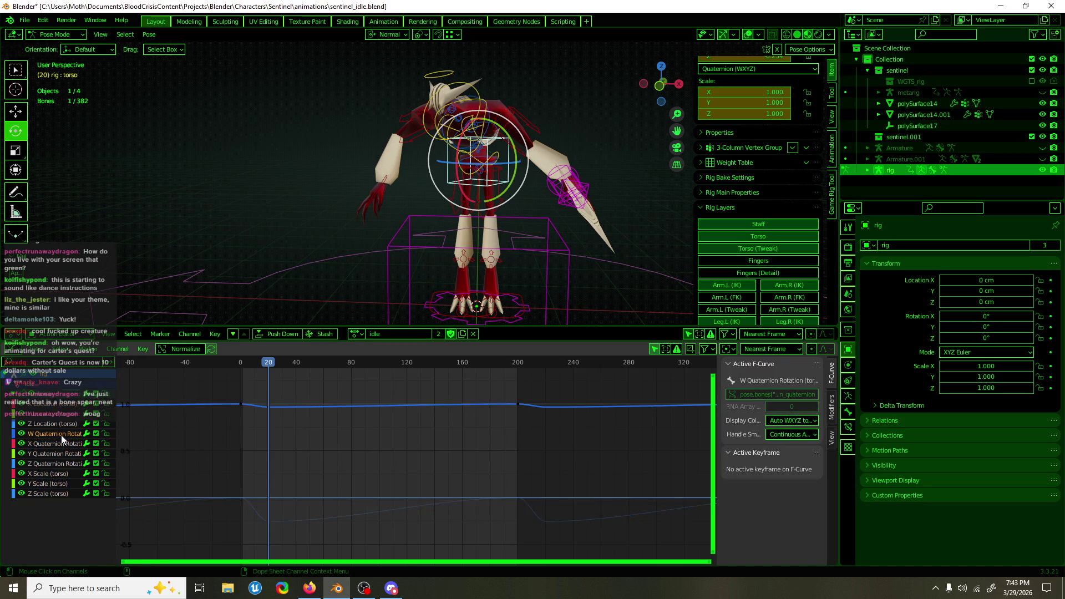
{"action": "left_click", "coordinate": [62, 462]}
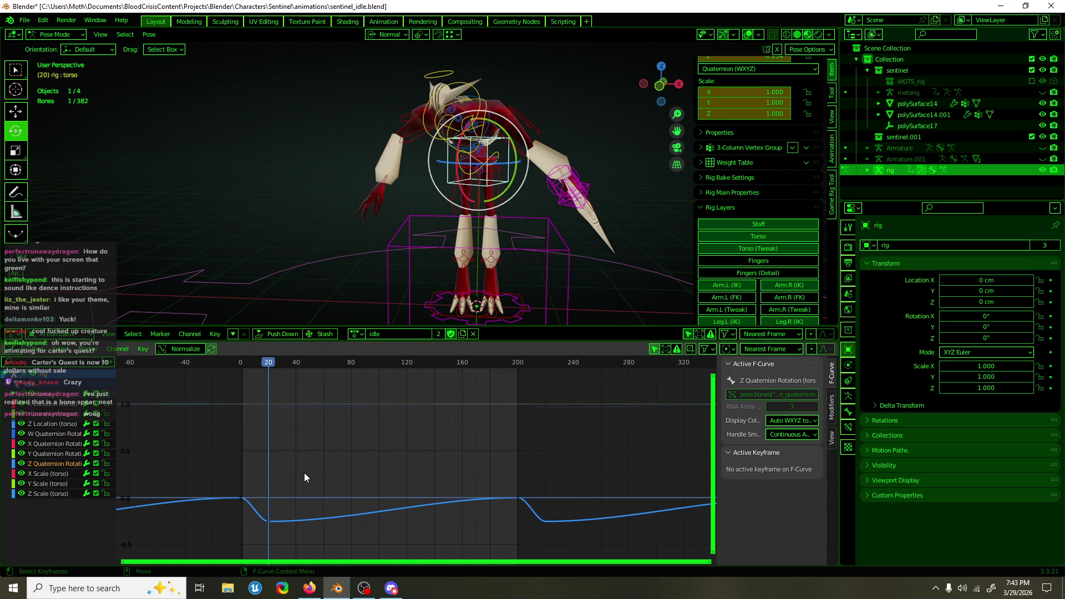
{"action": "left_click", "coordinate": [209, 480]}
Slide the dip keys earlier and duplicate them as repeating dips toward frame 150
{"action": "mouse_move", "coordinate": [208, 480]}
{"action": "left_mouse_down"}
{"action": "mouse_move", "coordinate": [247, 513]}
{"action": "mouse_move", "coordinate": [306, 519]}
{"action": "left_mouse_up"}
{"action": "left_click_drag", "start_coordinate": [310, 519], "coordinate": [178, 467]}
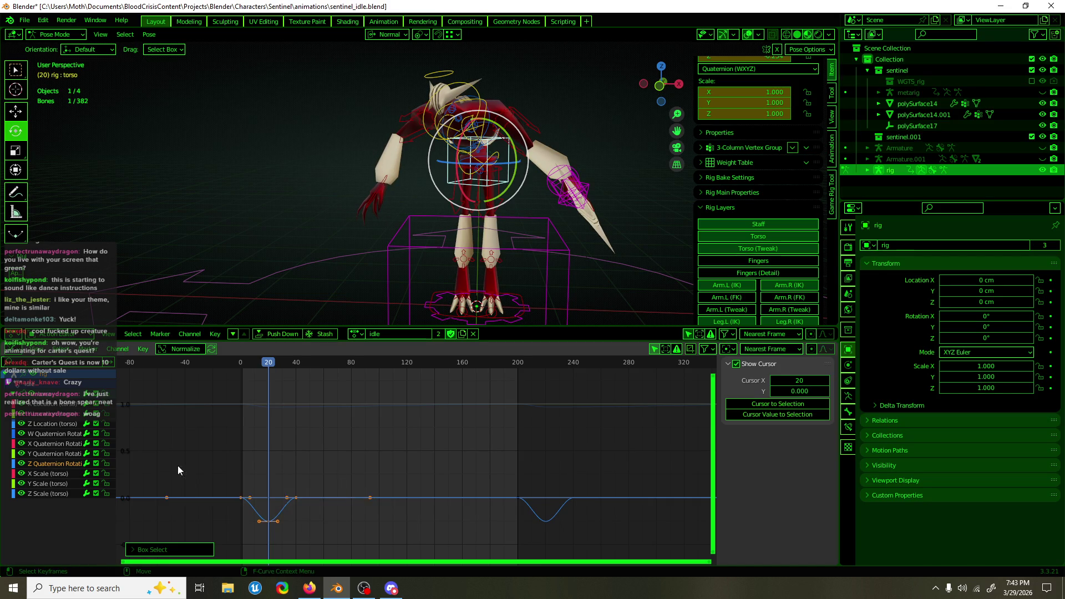
{"action": "key", "text": "shift+d"}
{"action": "left_click", "coordinate": [231, 483]}
{"action": "key", "text": "g"}
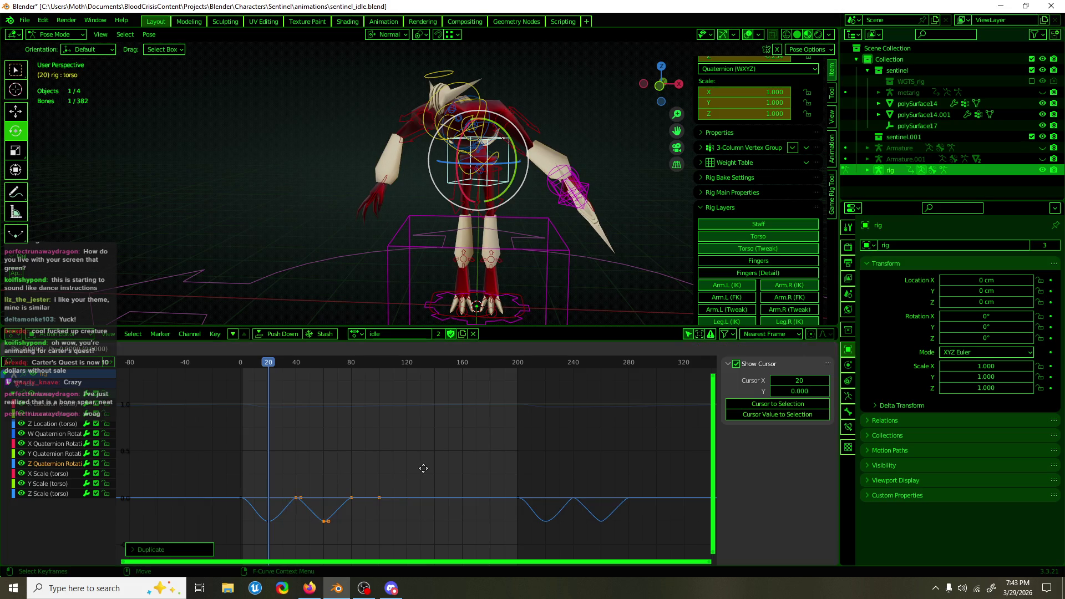
{"action": "left_click", "coordinate": [480, 481]}
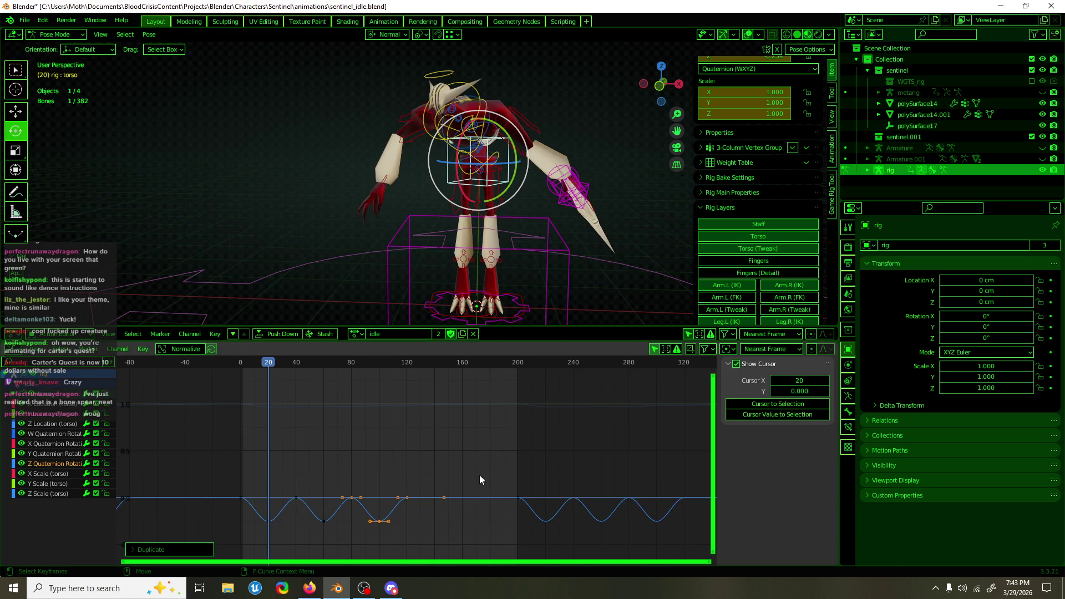
{"action": "key", "text": "shift+d"}
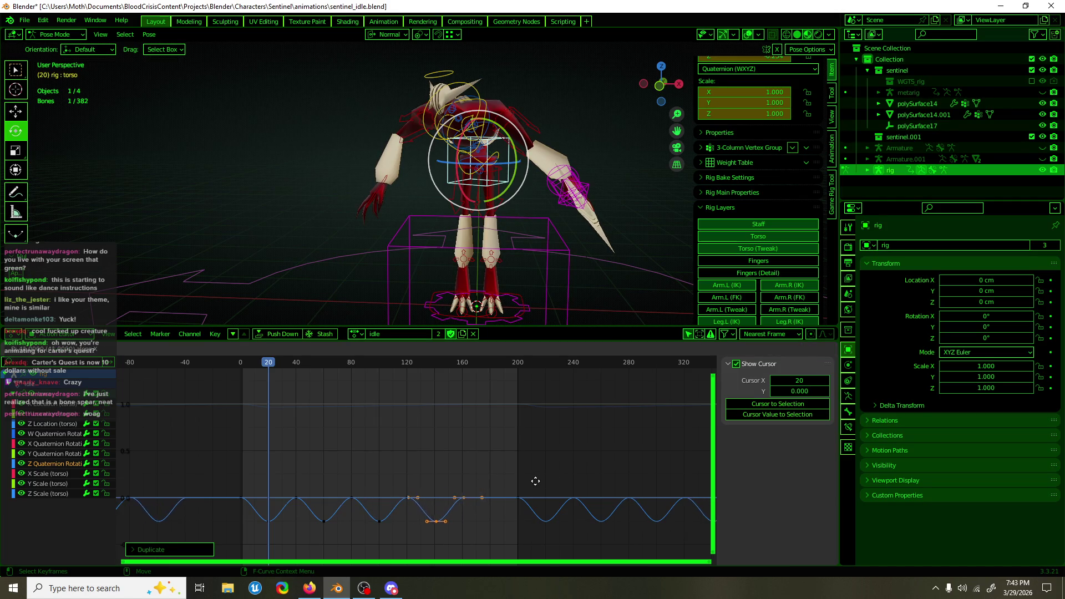
{"action": "left_click", "coordinate": [535, 482]}
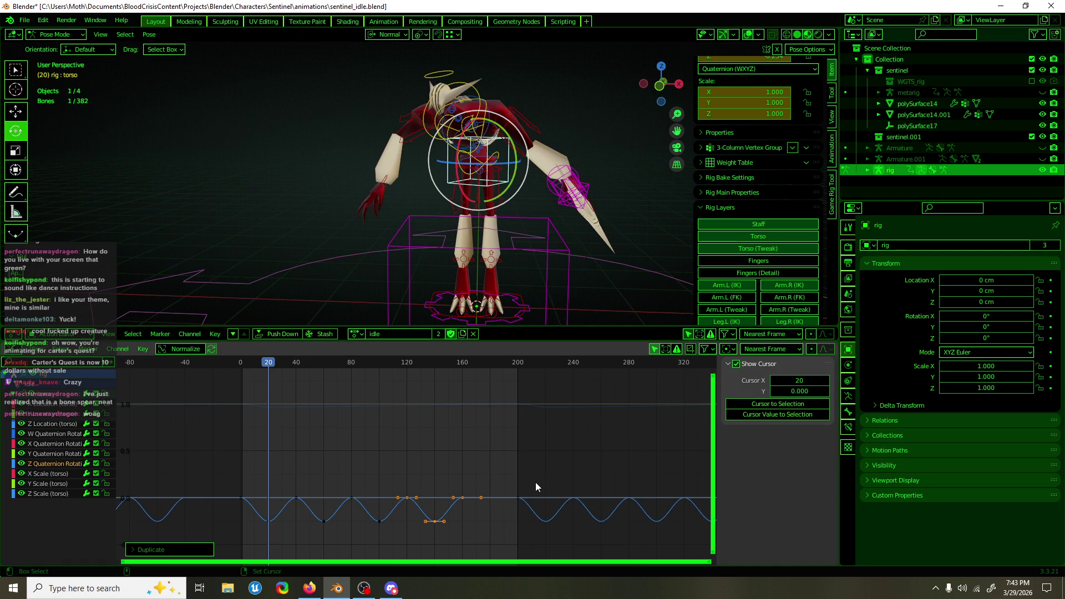
Undo a misplaced duplicate of the dip keys and scrub the animation to check it
{"action": "key", "text": "shift+d"}
{"action": "left_click", "coordinate": [591, 486]}
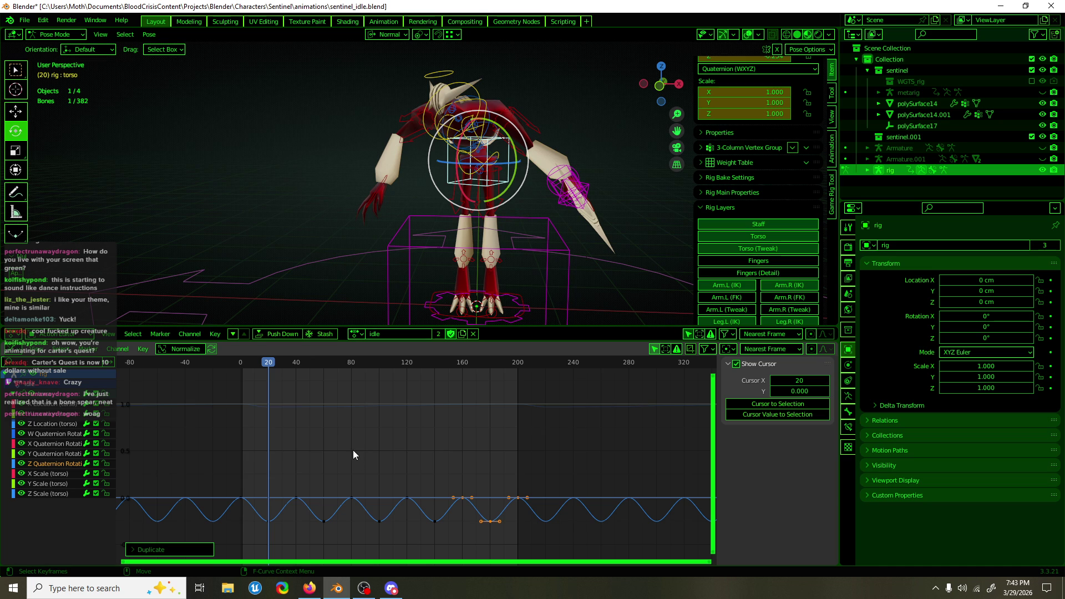
{"action": "key", "text": "ctrl+z"}
{"action": "mouse_move", "coordinate": [274, 370]}
{"action": "left_mouse_down"}
{"action": "mouse_move", "coordinate": [242, 365]}
{"action": "mouse_move", "coordinate": [365, 377]}
{"action": "mouse_move", "coordinate": [258, 391]}
{"action": "mouse_move", "coordinate": [268, 395]}
{"action": "left_mouse_up"}
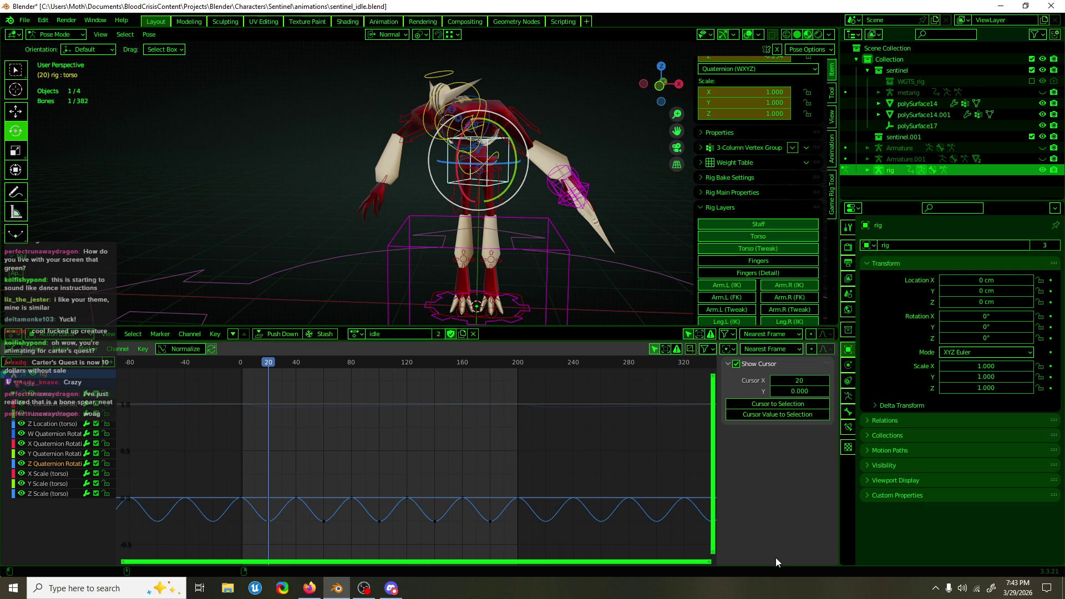
{"action": "mouse_move", "coordinate": [655, 222]}
{"action": "middle_mouse_down"}
{"action": "mouse_move", "coordinate": [521, 216]}
{"action": "mouse_move", "coordinate": [420, 234]}
{"action": "middle_mouse_up"}
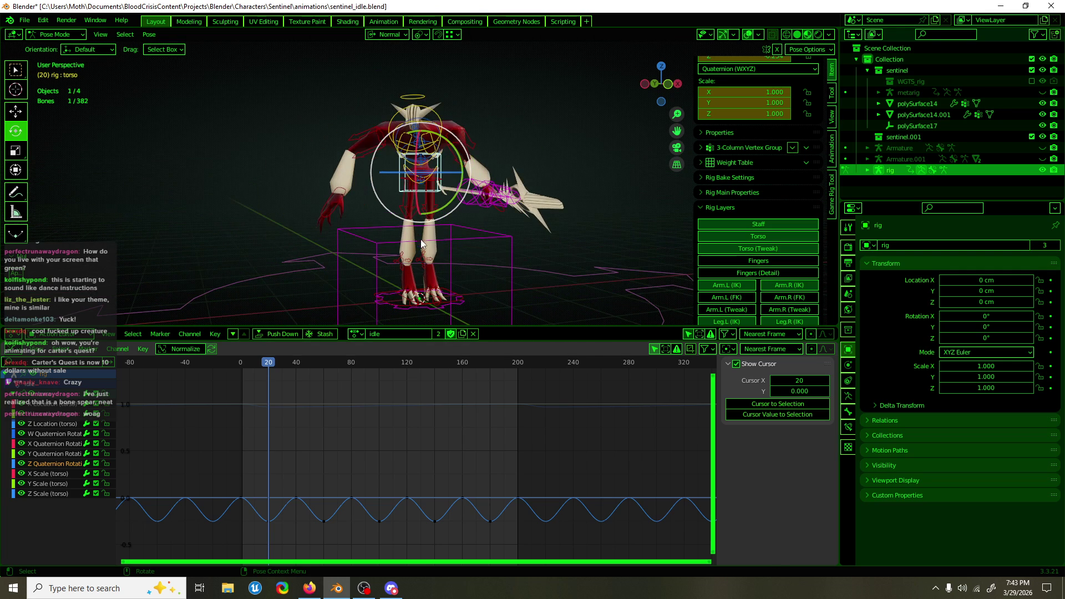
Copy the torso pose at frame 20, then paste and key it at frame 0
{"action": "middle_click_drag", "start_coordinate": [404, 275], "coordinate": [435, 241]}
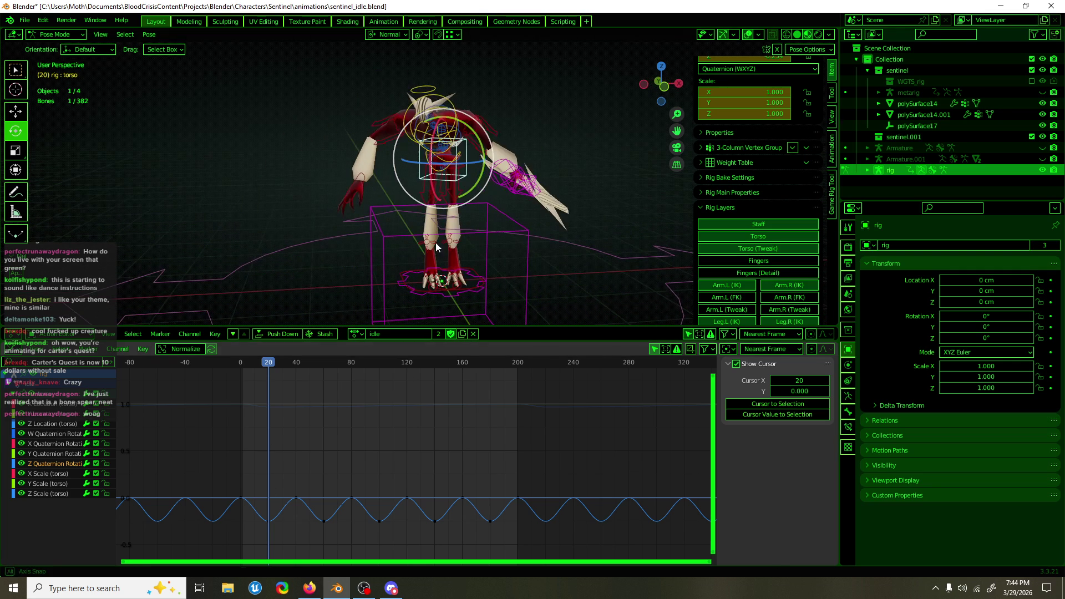
{"action": "left_click_drag", "start_coordinate": [266, 360], "coordinate": [239, 367]}
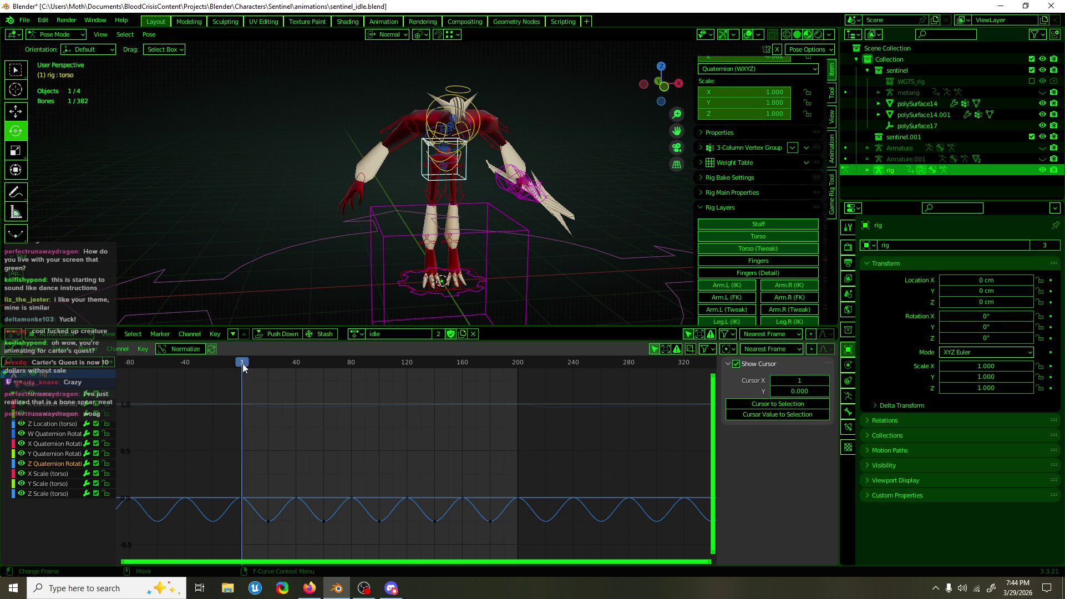
{"action": "left_click", "coordinate": [268, 364]}
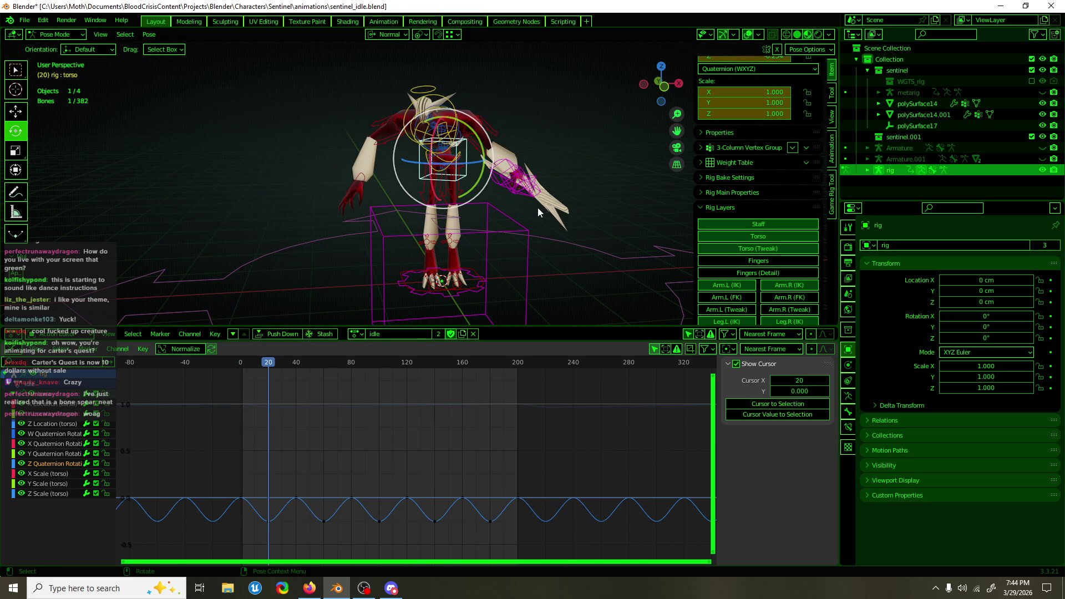
{"action": "key", "text": "ctrl+c"}
{"action": "left_click_drag", "start_coordinate": [269, 365], "coordinate": [237, 367]}
{"action": "left_click", "coordinate": [240, 367]}
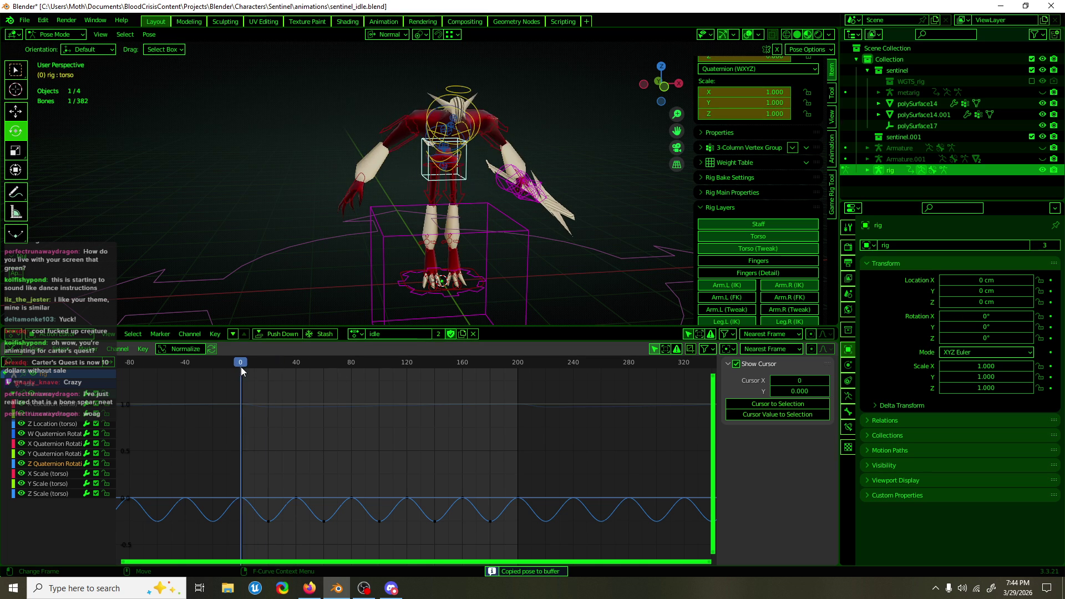
{"action": "key", "text": "ctrl+v"}
{"action": "key", "text": "i"}
Duplicate the frame-0 peak key to frame 40 and further along the curve
{"action": "left_click_drag", "start_coordinate": [306, 438], "coordinate": [219, 487]}
{"action": "key", "text": "g"}
{"action": "left_click", "coordinate": [249, 497]}
{"action": "key", "text": "shift+d"}
{"action": "left_click", "coordinate": [248, 497]}
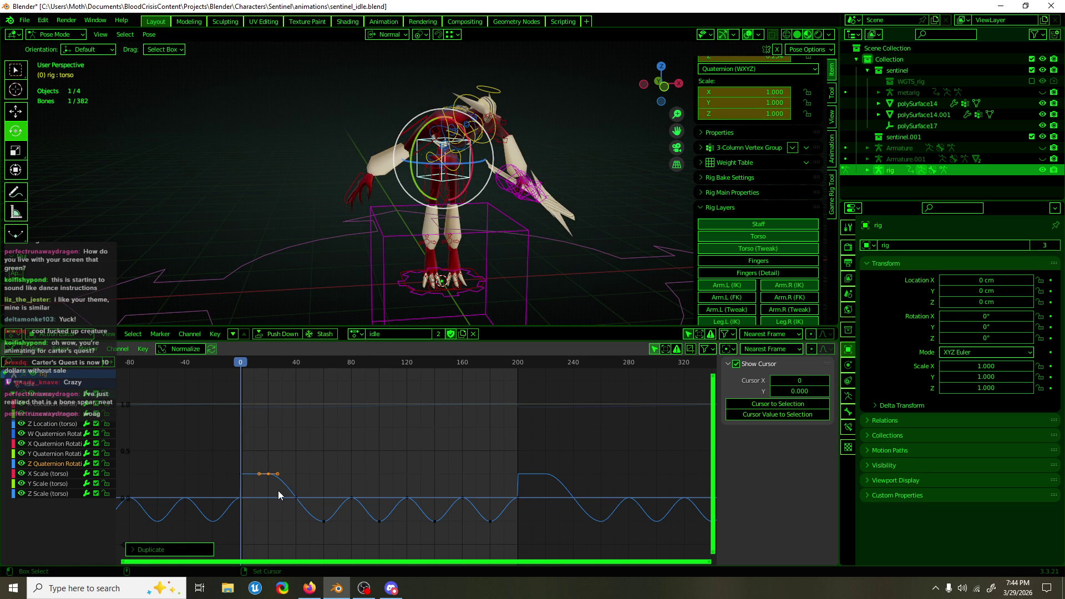
{"action": "key", "text": "ctrl+z"}
{"action": "key", "text": "shift+d"}
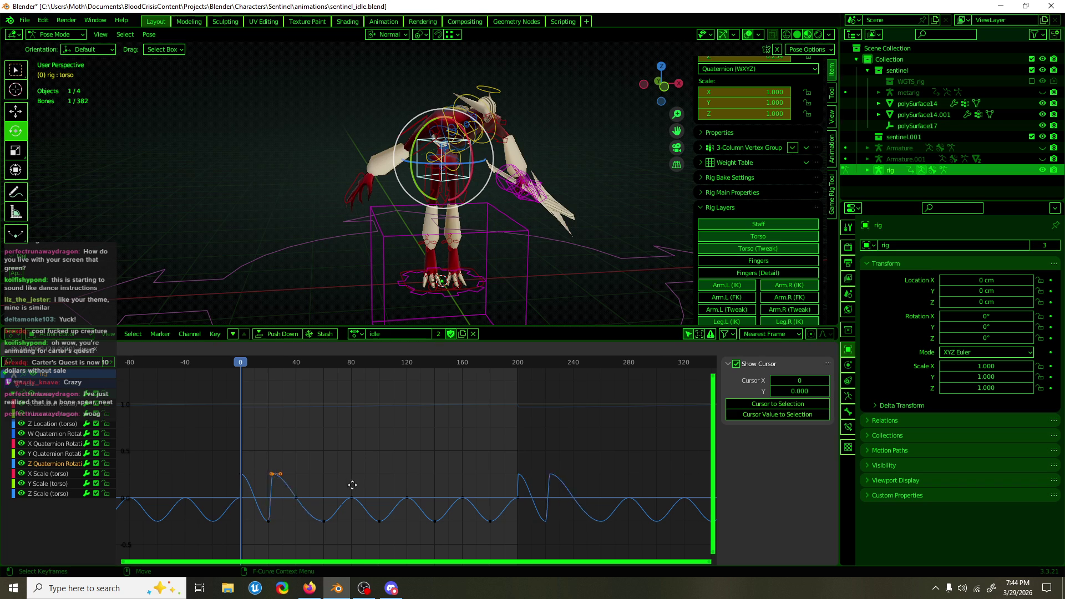
{"action": "left_click", "coordinate": [368, 485]}
{"action": "key", "text": "shift+d"}
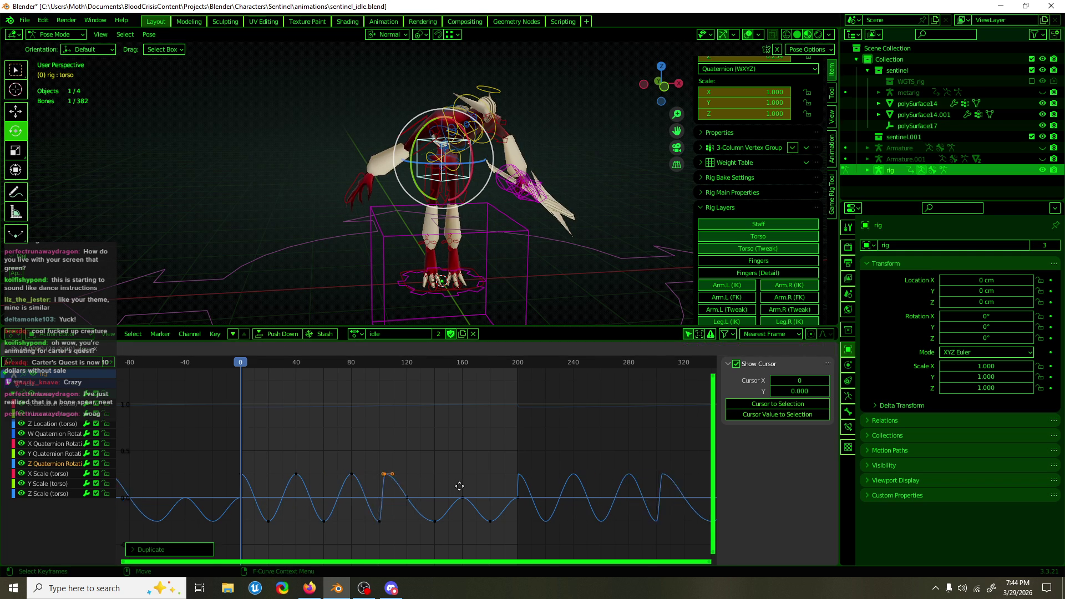
{"action": "left_click", "coordinate": [479, 486]}
Duplicate three peak keys to frames 120–200 and play the idle loop
{"action": "left_click_drag", "start_coordinate": [463, 445], "coordinate": [271, 486]}
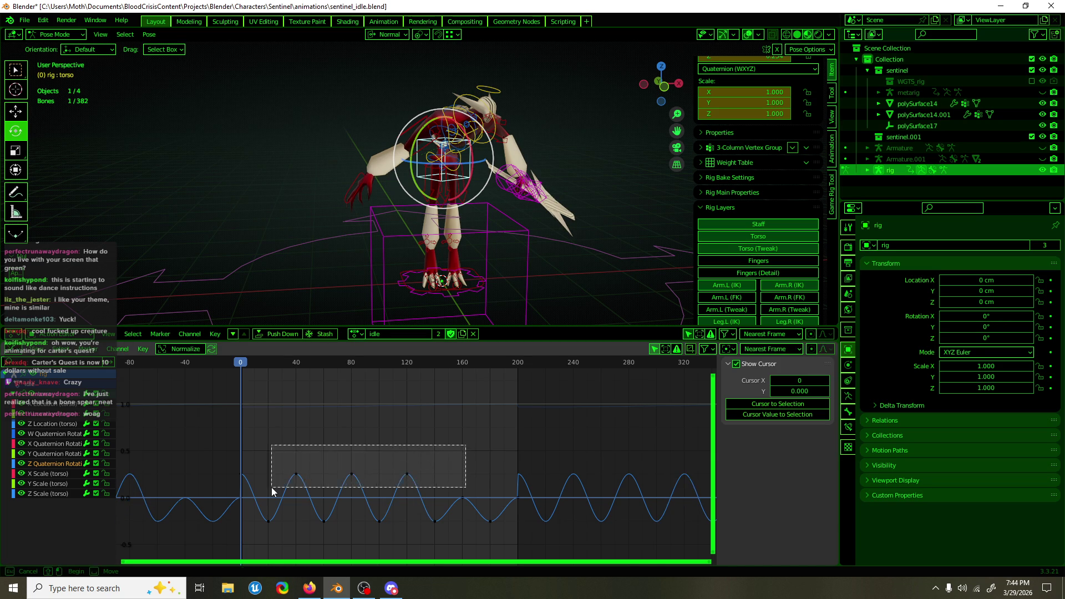
{"action": "key", "text": "shift+d"}
{"action": "left_click", "coordinate": [383, 499]}
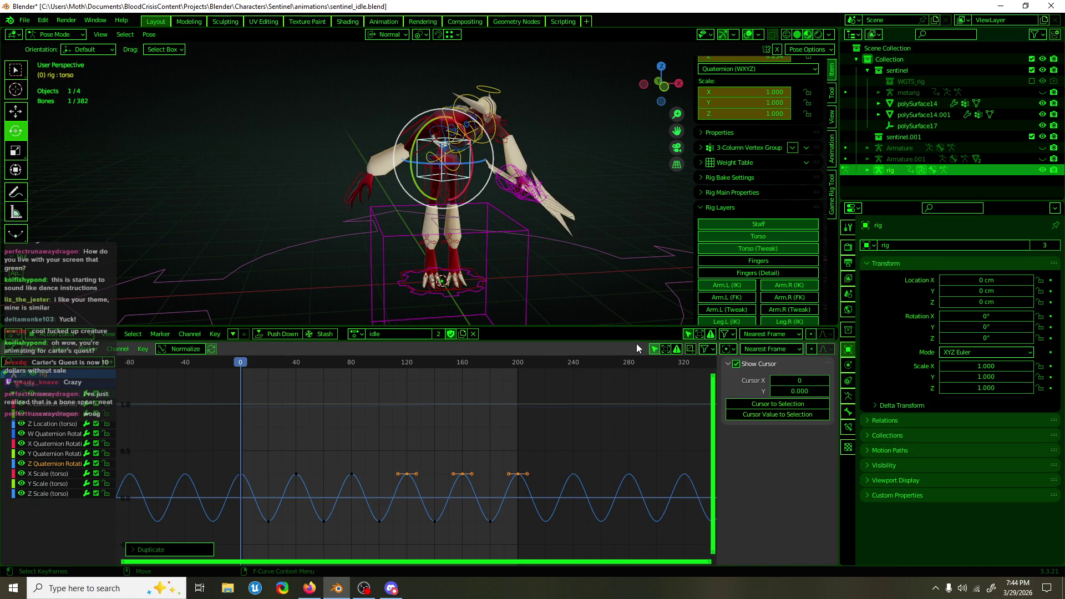
{"action": "key", "text": "space"}
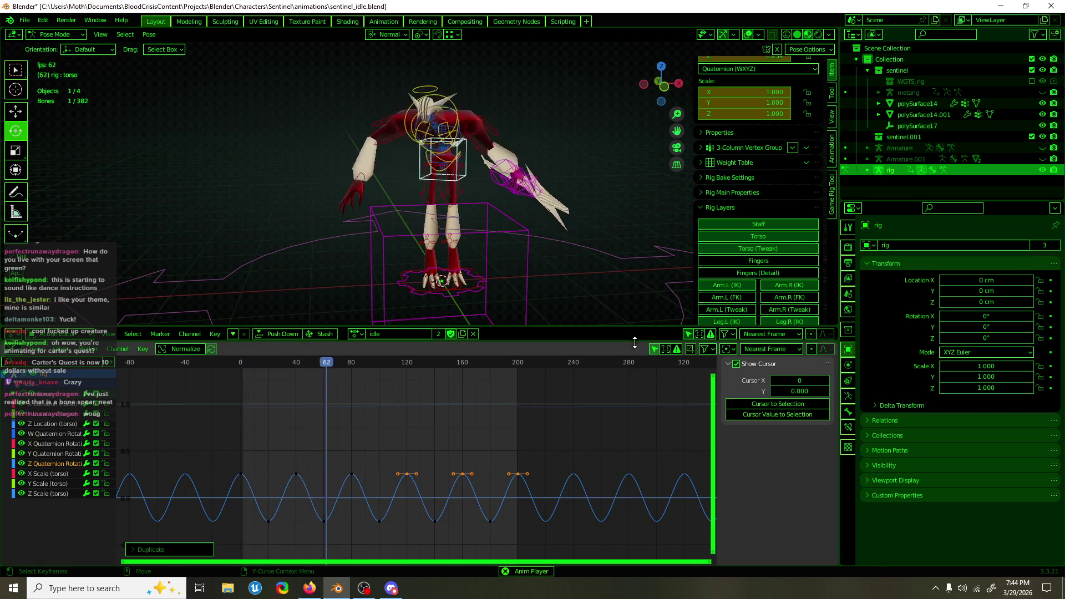
Save sentinel_idle.blend, stop playback, and select the chest bone
{"action": "key", "text": "ctrl+s"}
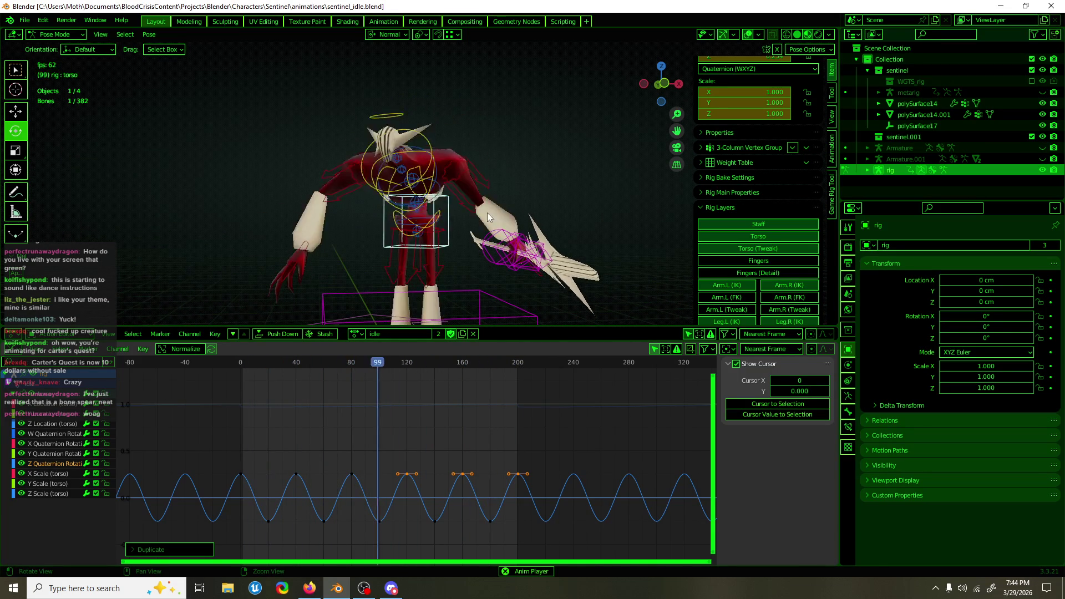
{"action": "key", "text": "space"}
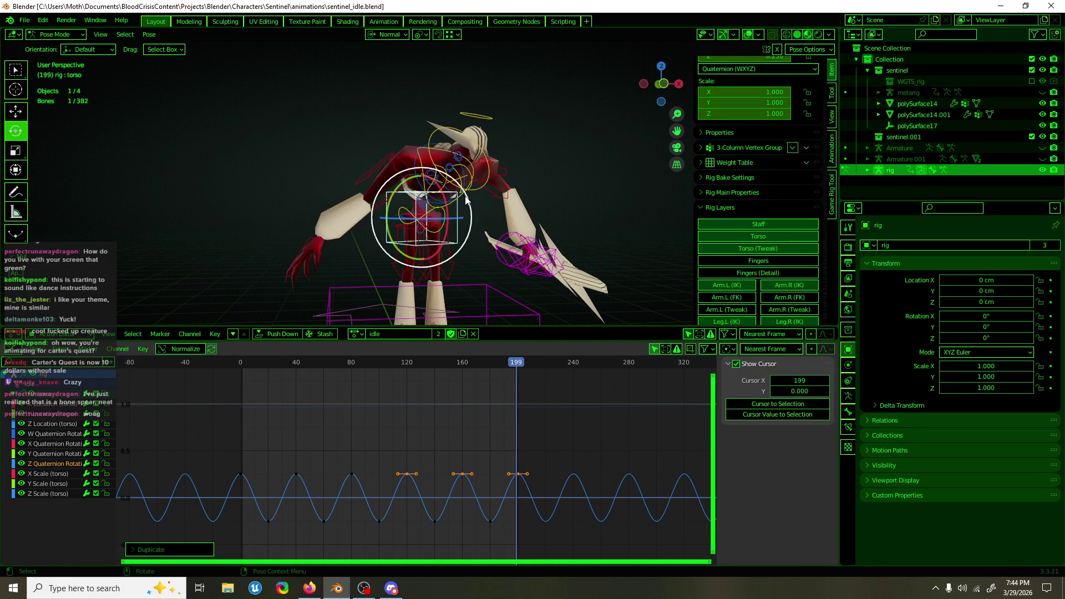
{"action": "left_click", "coordinate": [423, 163]}
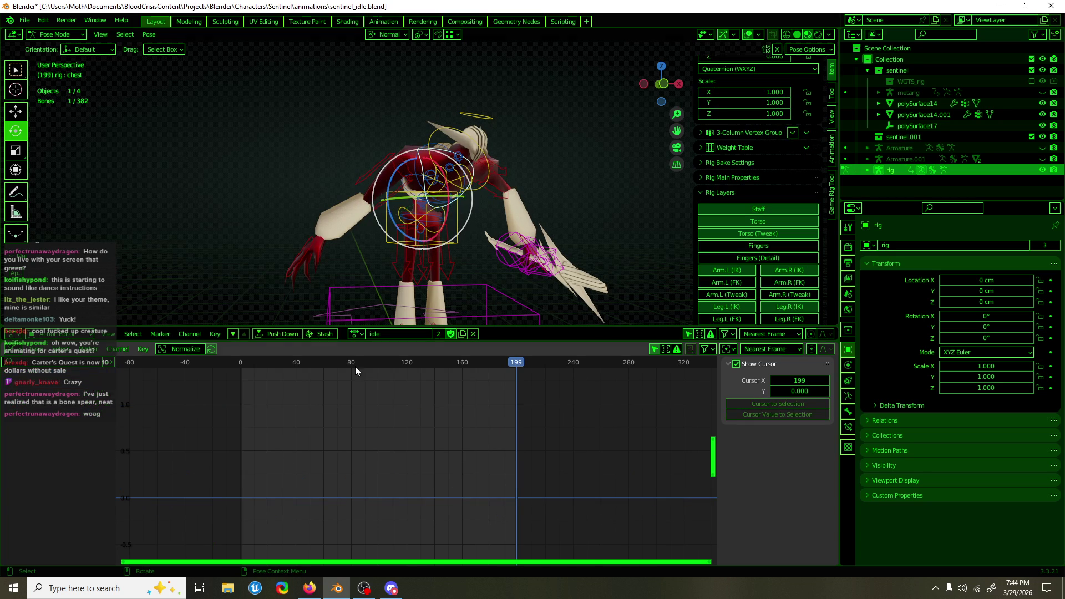
Rotate the chest bone -33.4° at frame 0 and insert its keyframes
{"action": "left_click", "coordinate": [242, 365]}
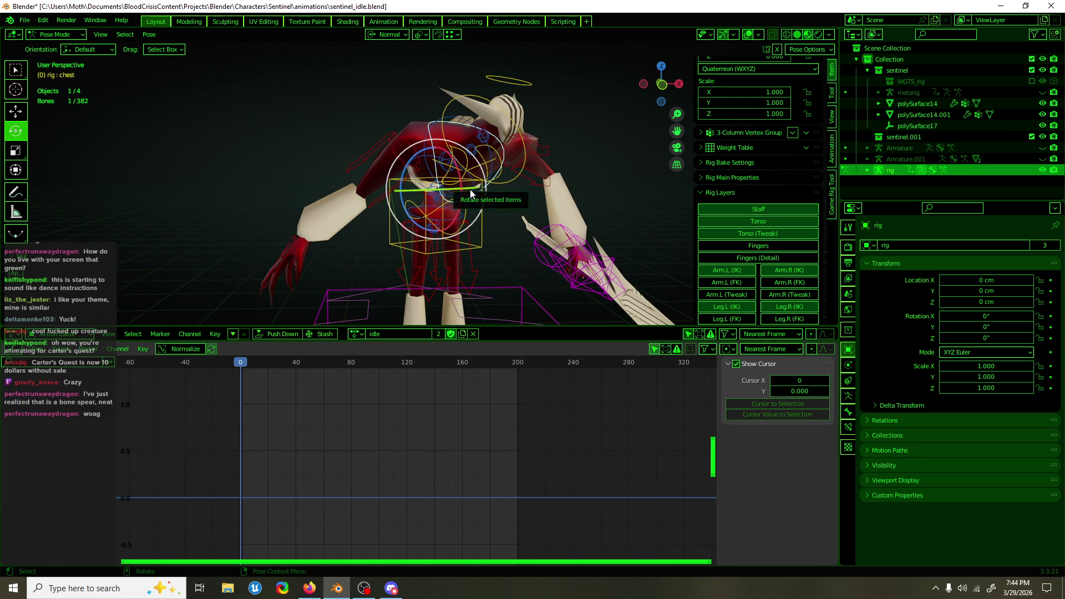
{"action": "key", "text": "r"}
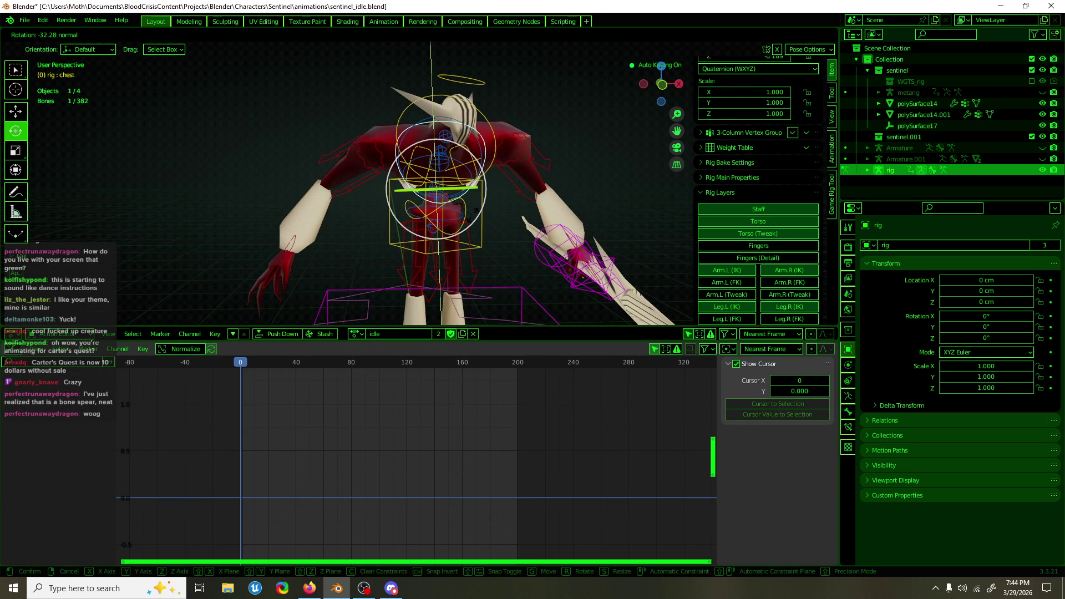
{"action": "left_click", "coordinate": [463, 217]}
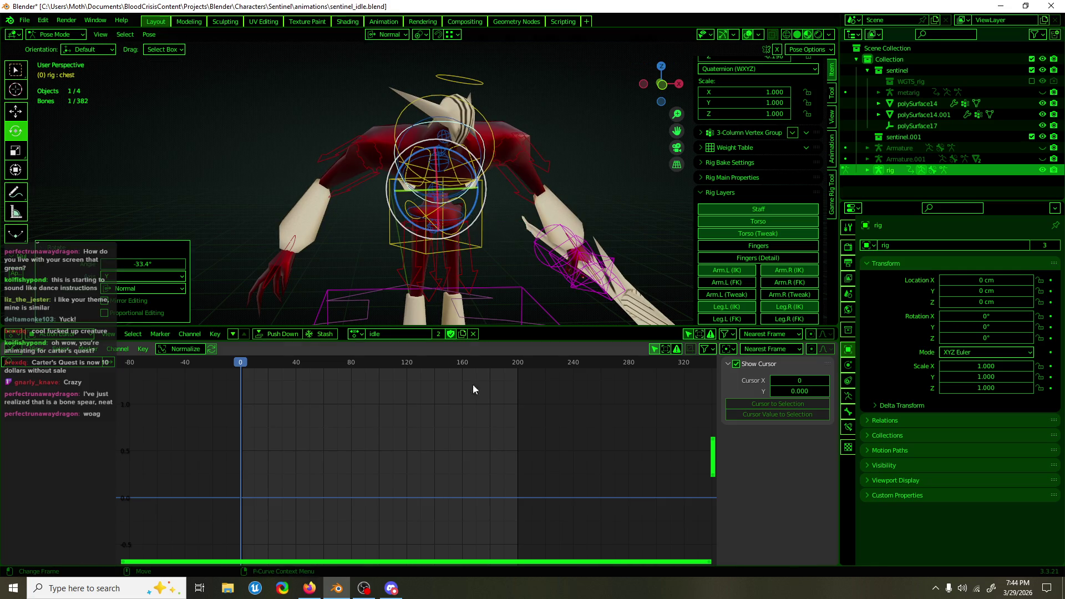
{"action": "mouse_move", "coordinate": [471, 183]}
{"action": "middle_mouse_down"}
{"action": "mouse_move", "coordinate": [542, 169]}
{"action": "mouse_move", "coordinate": [487, 170]}
{"action": "mouse_move", "coordinate": [477, 183]}
{"action": "middle_mouse_up"}
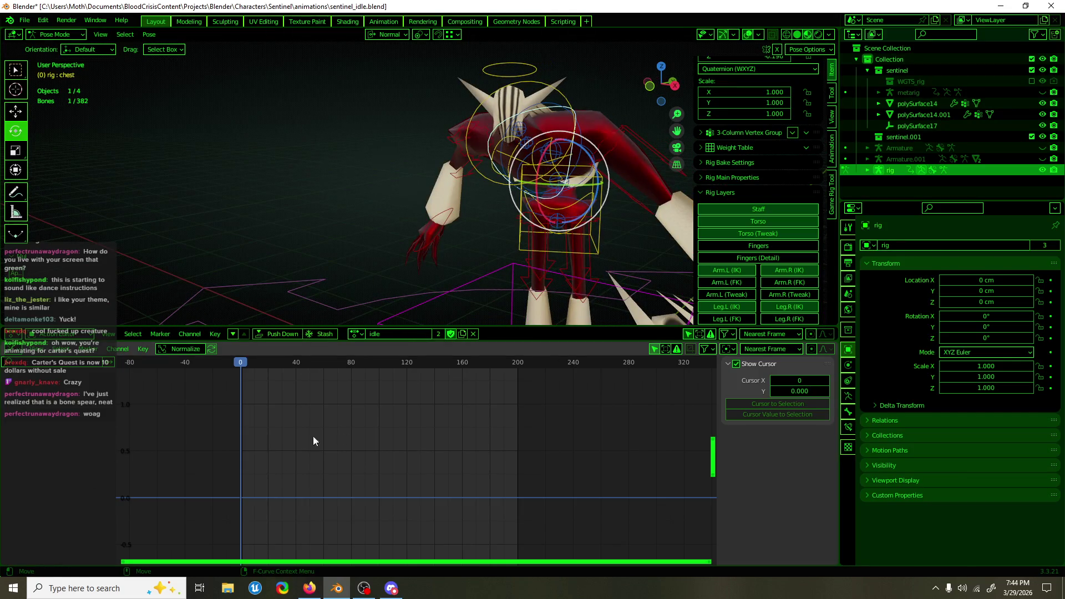
{"action": "key", "text": "Home"}
{"action": "middle_click_drag", "start_coordinate": [571, 222], "coordinate": [598, 220]}
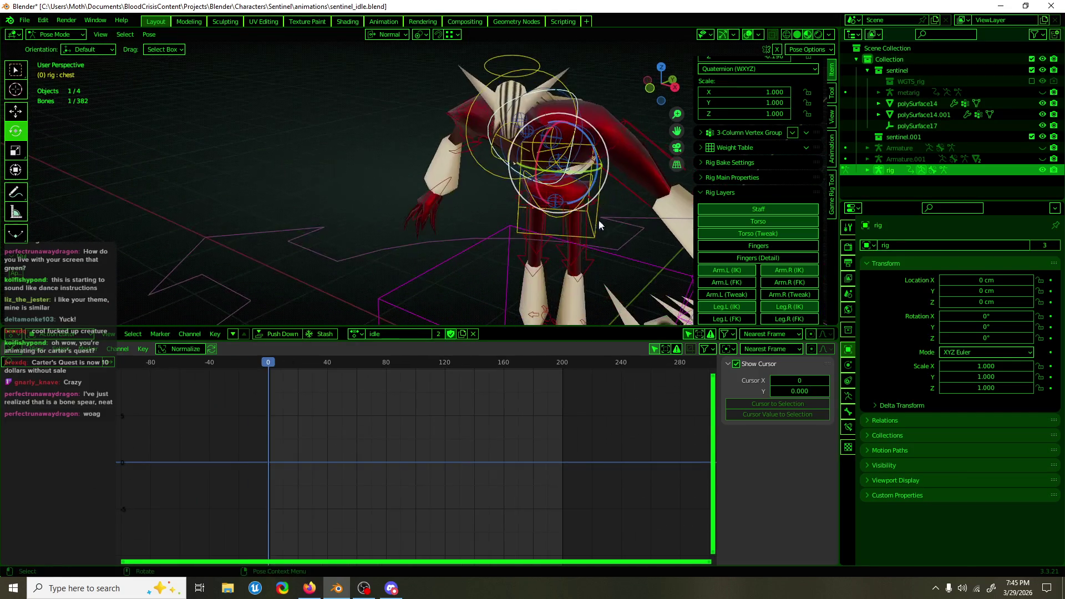
{"action": "key", "text": "i"}
{"action": "mouse_move", "coordinate": [477, 274]}
{"action": "middle_mouse_down"}
{"action": "mouse_move", "coordinate": [497, 273]}
{"action": "mouse_move", "coordinate": [404, 325]}
{"action": "middle_mouse_up"}
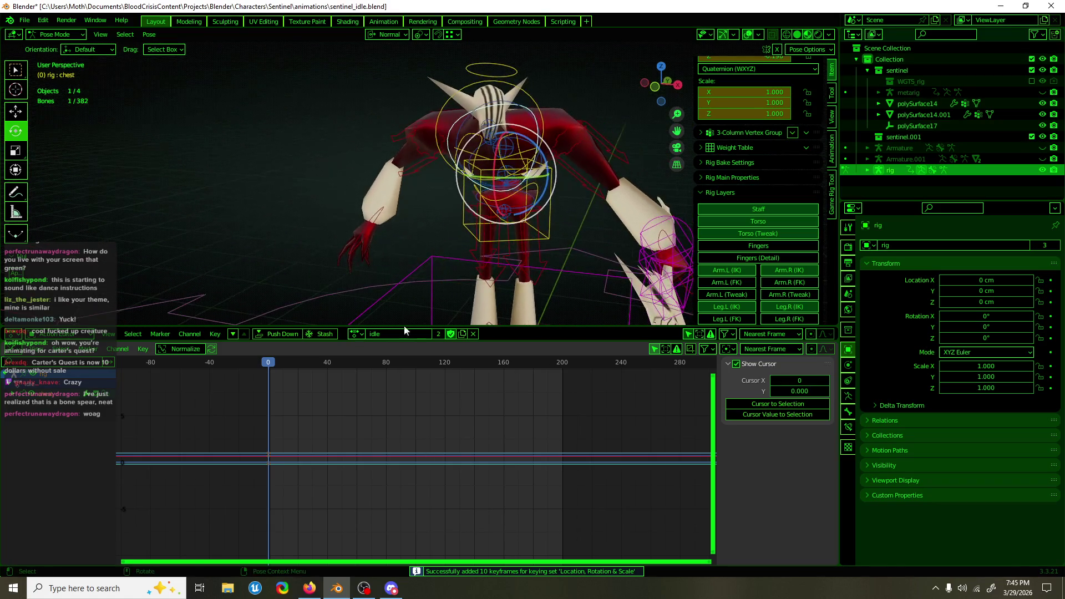
Duplicate the chest keyframes further along the timeline
{"action": "left_click", "coordinate": [13, 395]}
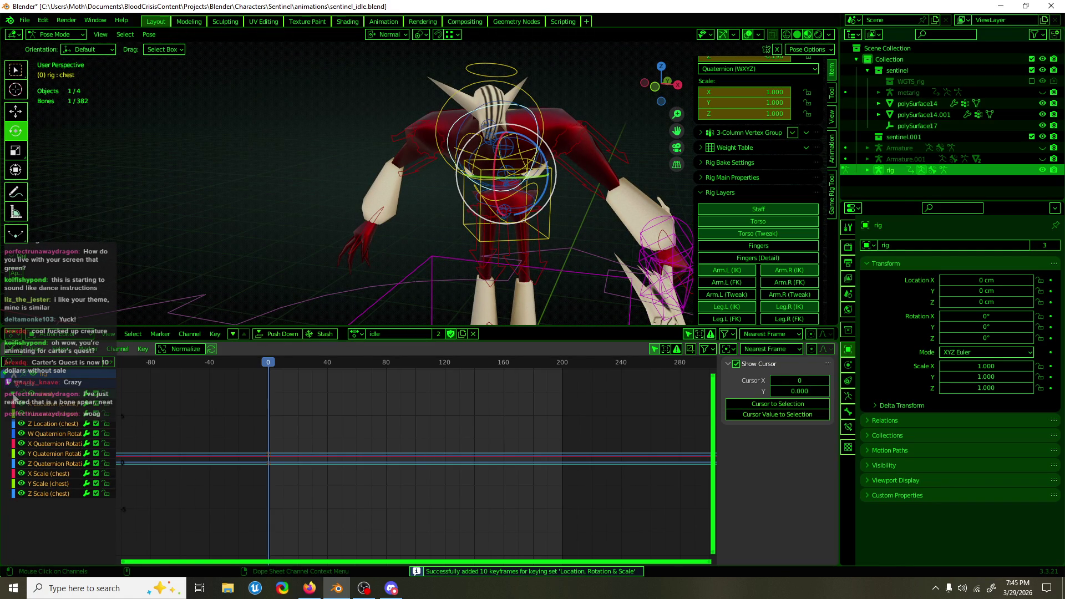
{"action": "left_click_drag", "start_coordinate": [266, 418], "coordinate": [241, 482]}
{"action": "key", "text": "s"}
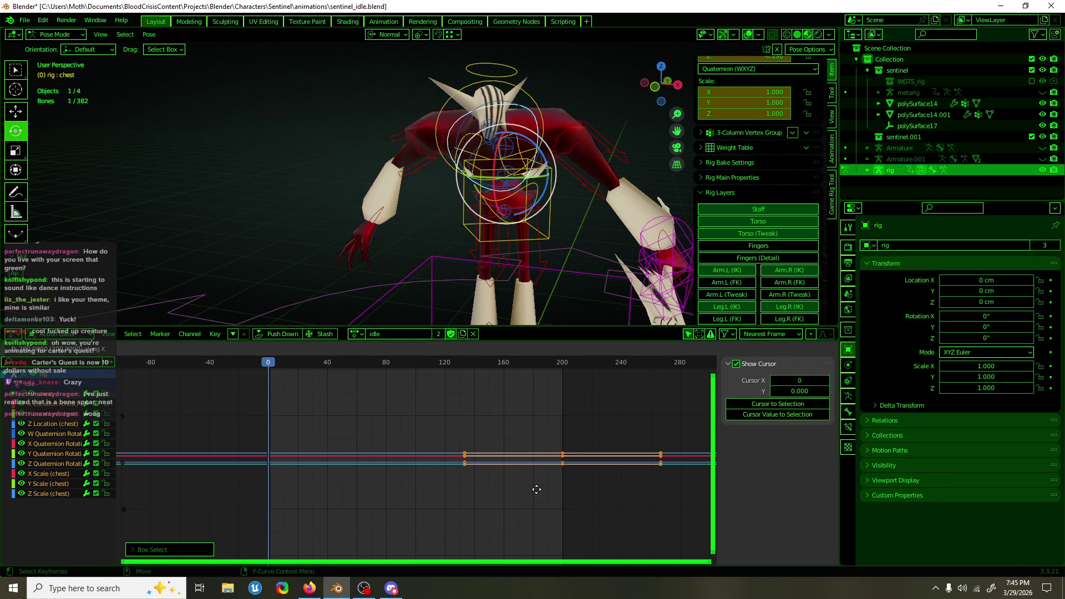
{"action": "left_click", "coordinate": [536, 491]}
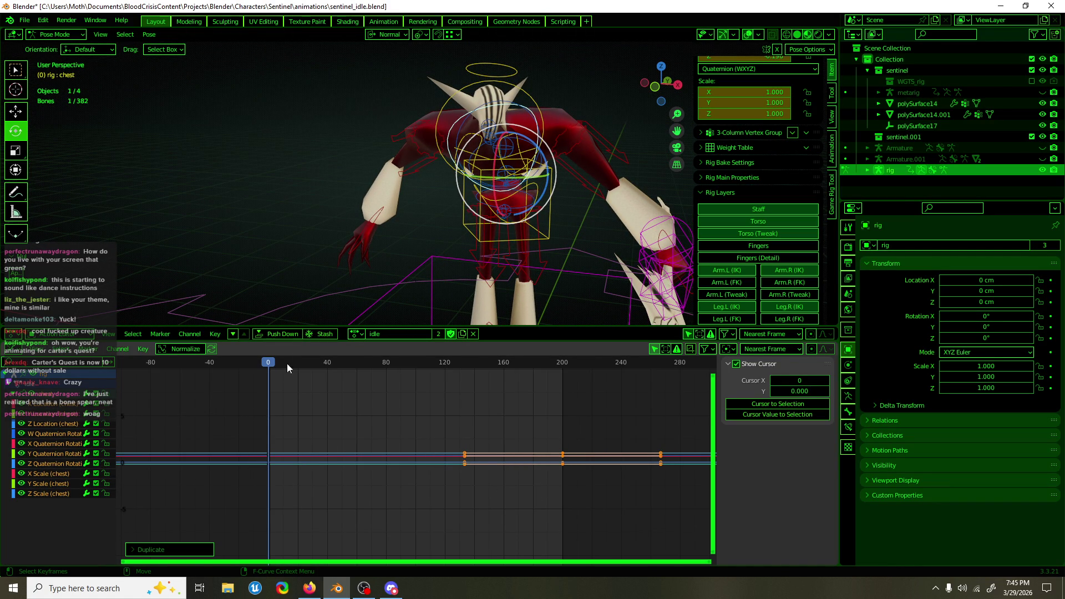
Copy the chest pose at frame 20 and paste it mirrored on X
{"action": "left_click_drag", "start_coordinate": [275, 365], "coordinate": [300, 373]}
{"action": "key", "text": "Left"}
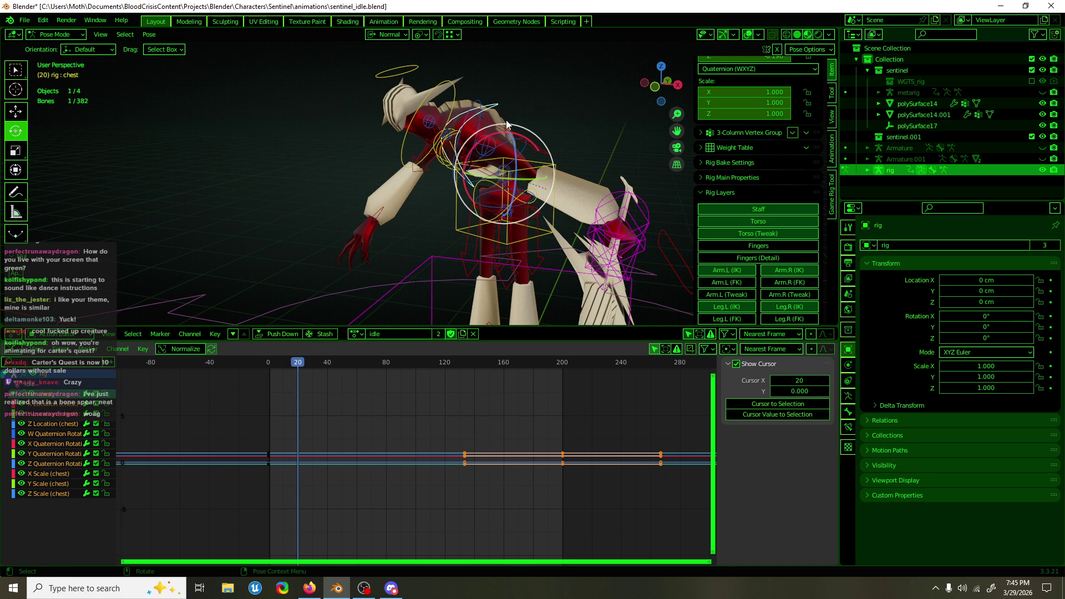
{"action": "key", "text": "ctrl+c"}
{"action": "key", "text": "ctrl+v"}
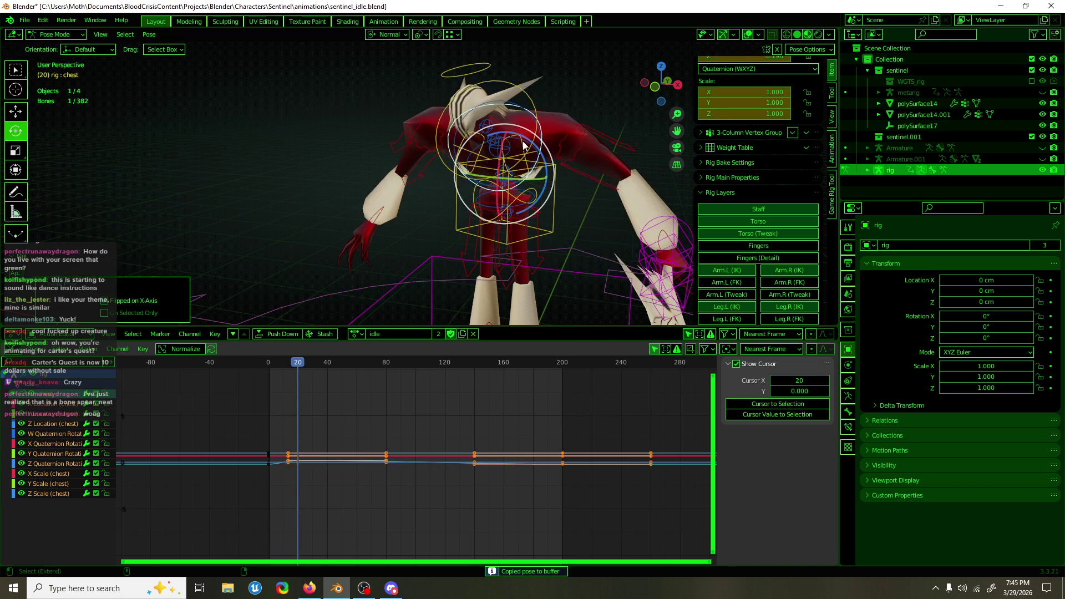
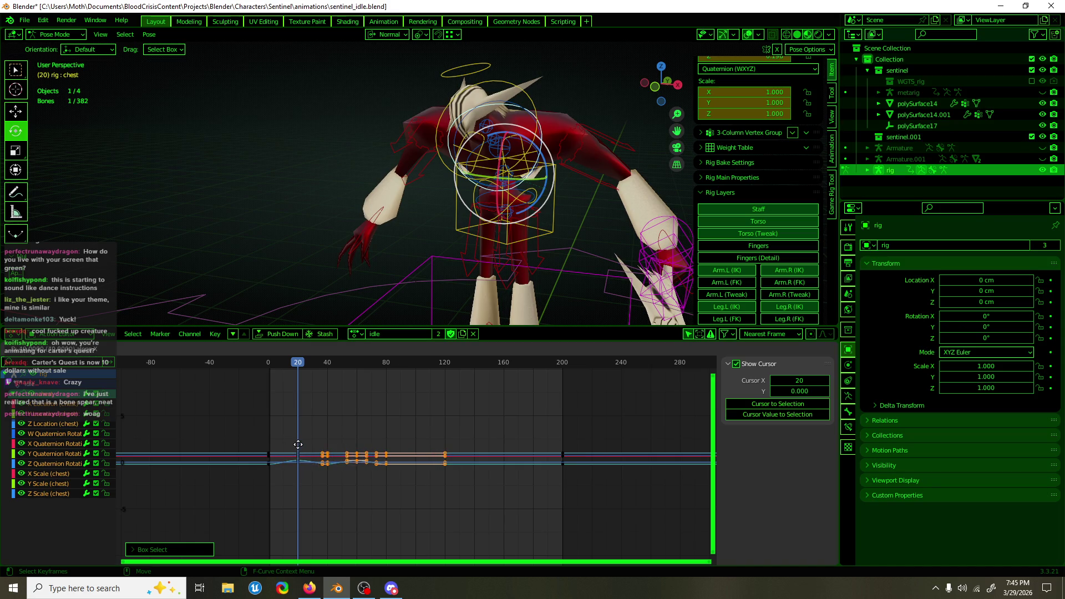
Duplicate the chest keyframe blocks end to end so they run to about frame 200
{"action": "left_click", "coordinate": [341, 458]}
{"action": "key", "text": "shift+d"}
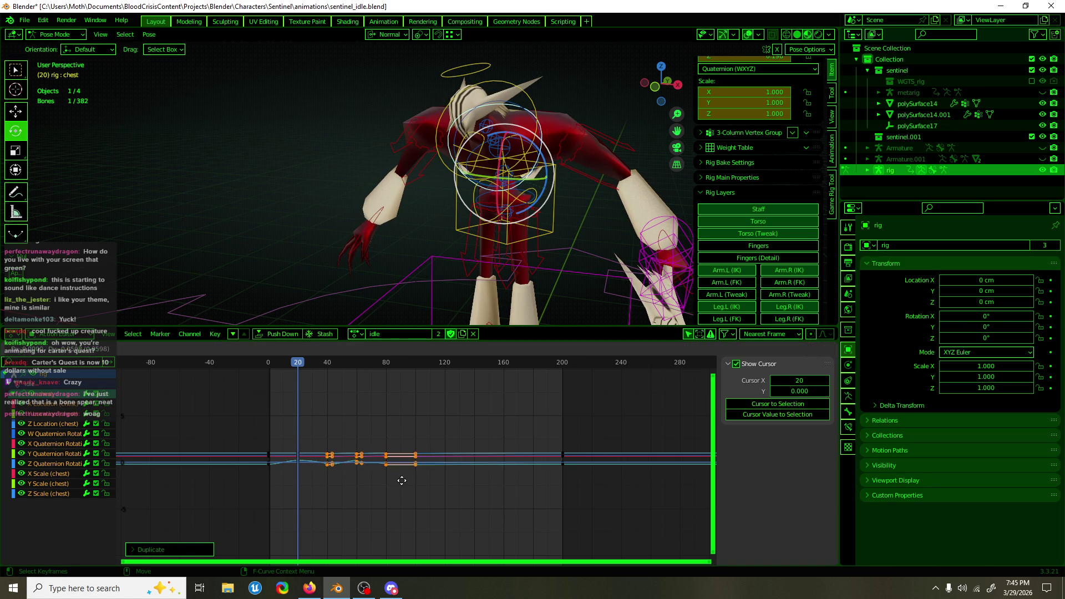
{"action": "left_click", "coordinate": [461, 497]}
{"action": "mouse_move", "coordinate": [486, 504]}
{"action": "left_mouse_down"}
{"action": "mouse_move", "coordinate": [344, 441]}
{"action": "mouse_move", "coordinate": [259, 420]}
{"action": "left_mouse_up"}
{"action": "key", "text": "shift+d"}
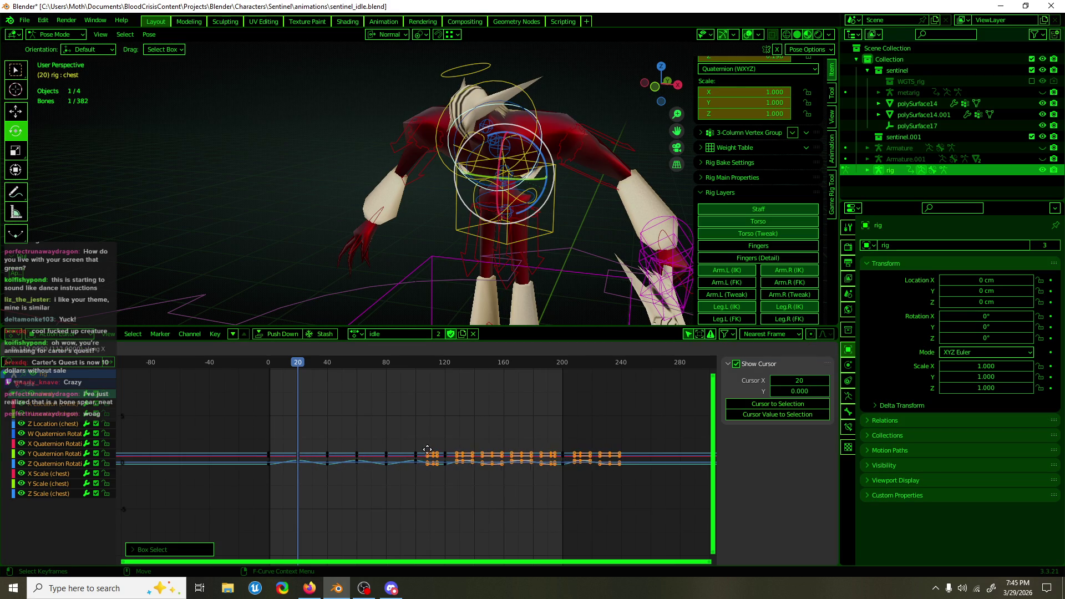
{"action": "left_click", "coordinate": [436, 454]}
Delete the stray keys around frames 220–240 and apply Make Cyclic to all chest curves
{"action": "left_click_drag", "start_coordinate": [649, 419], "coordinate": [602, 464]}
{"action": "key", "text": "Delete"}
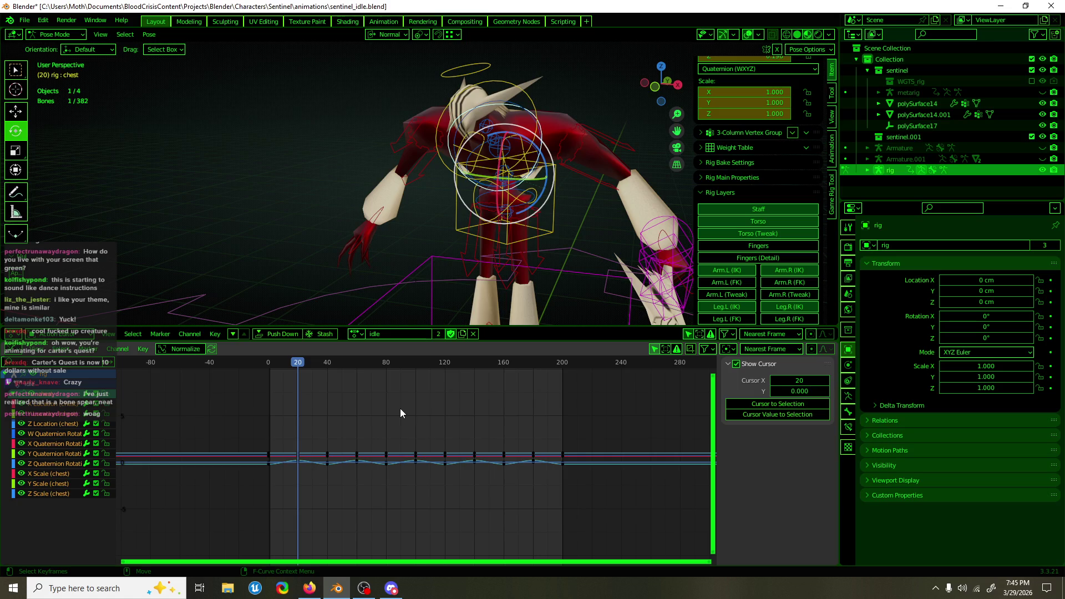
{"action": "key", "text": "ctrl+z"}
{"action": "key", "text": "F3"}
{"action": "type", "text": "cyclic"}
{"action": "key", "text": "Return"}
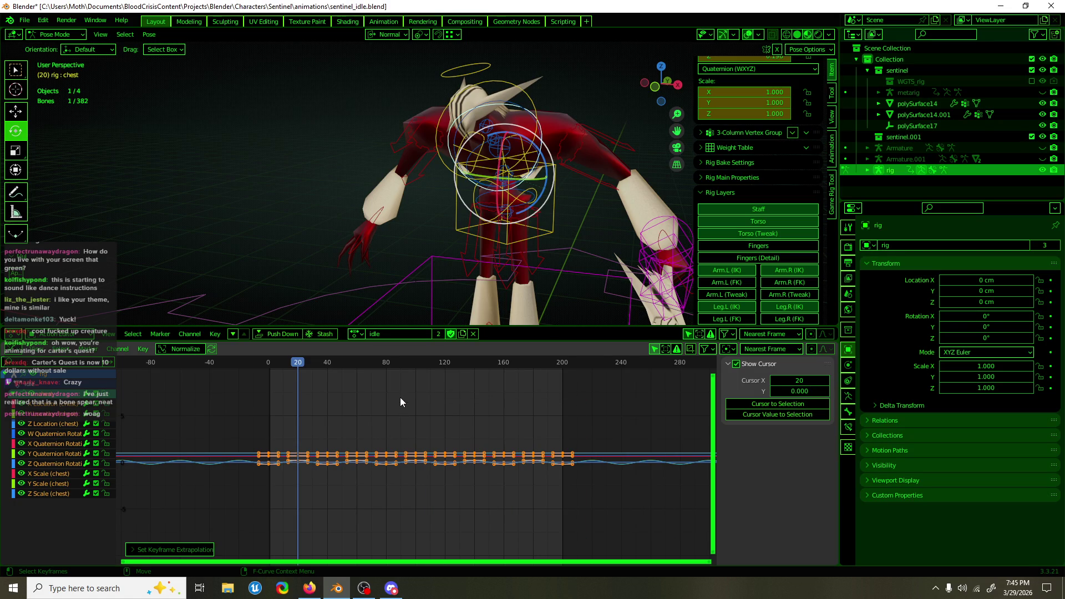
{"action": "middle_click_drag", "start_coordinate": [422, 206], "coordinate": [481, 205]}
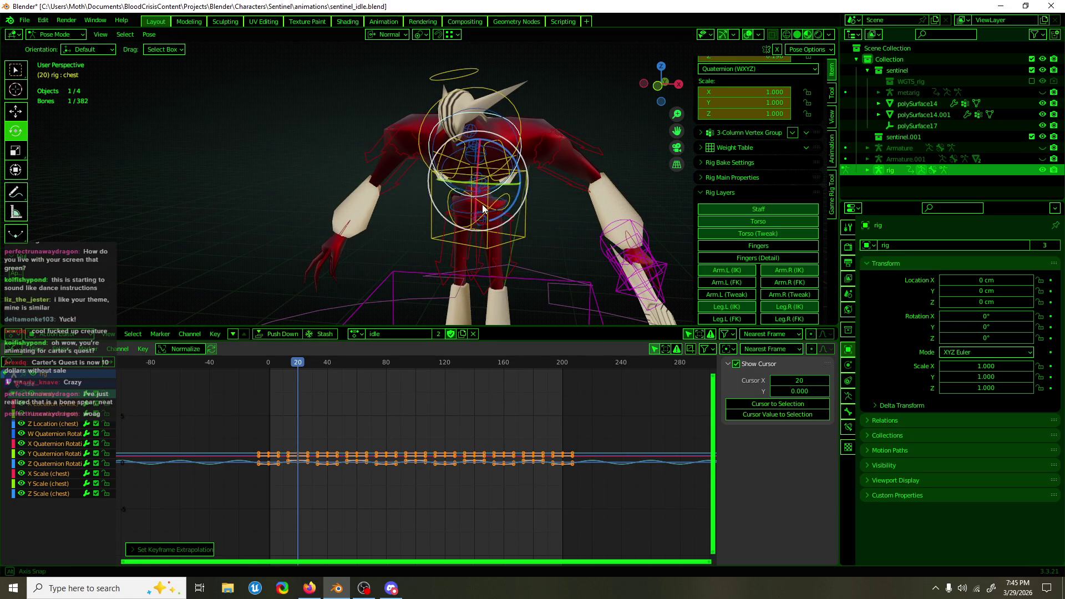
Select the head bone and move the playhead to frame 0
{"action": "left_click", "coordinate": [530, 214]}
{"action": "middle_click_drag", "start_coordinate": [476, 302], "coordinate": [523, 151]}
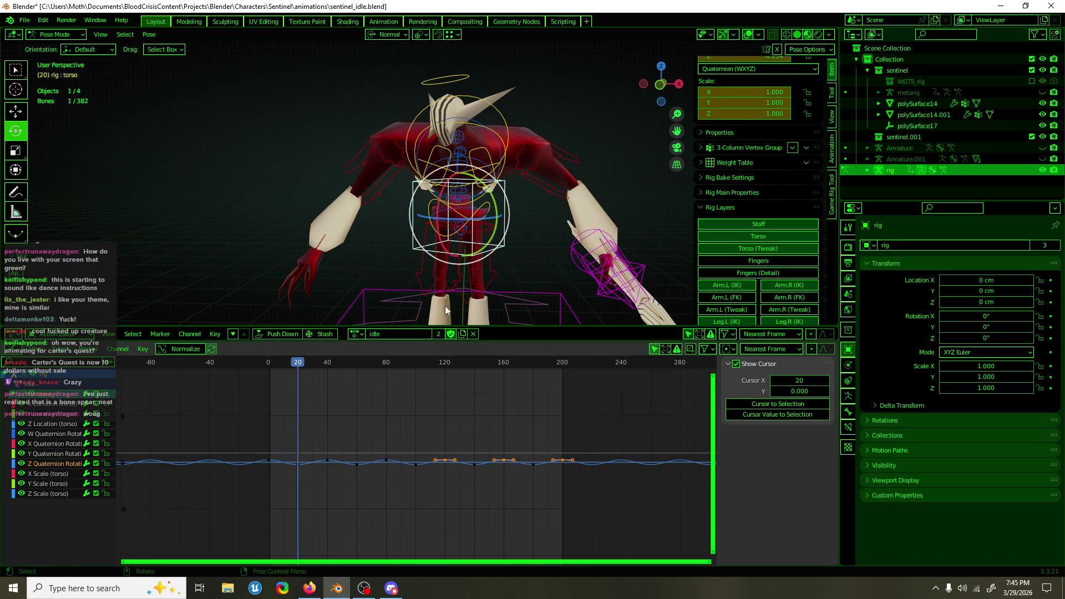
{"action": "left_click", "coordinate": [503, 139]}
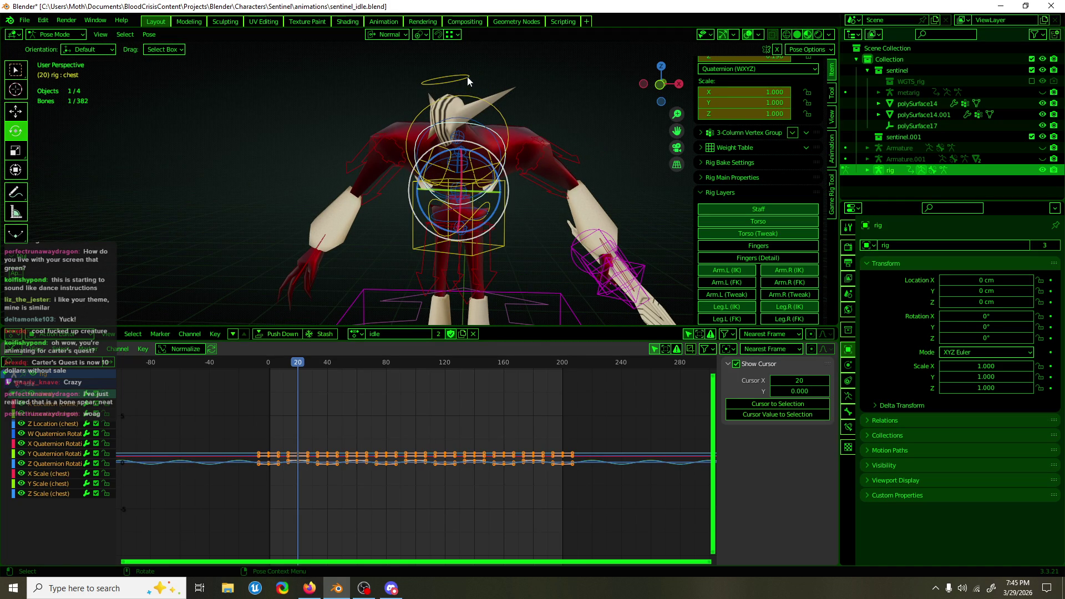
{"action": "left_click", "coordinate": [483, 115]}
{"action": "key", "text": "shift+Left"}
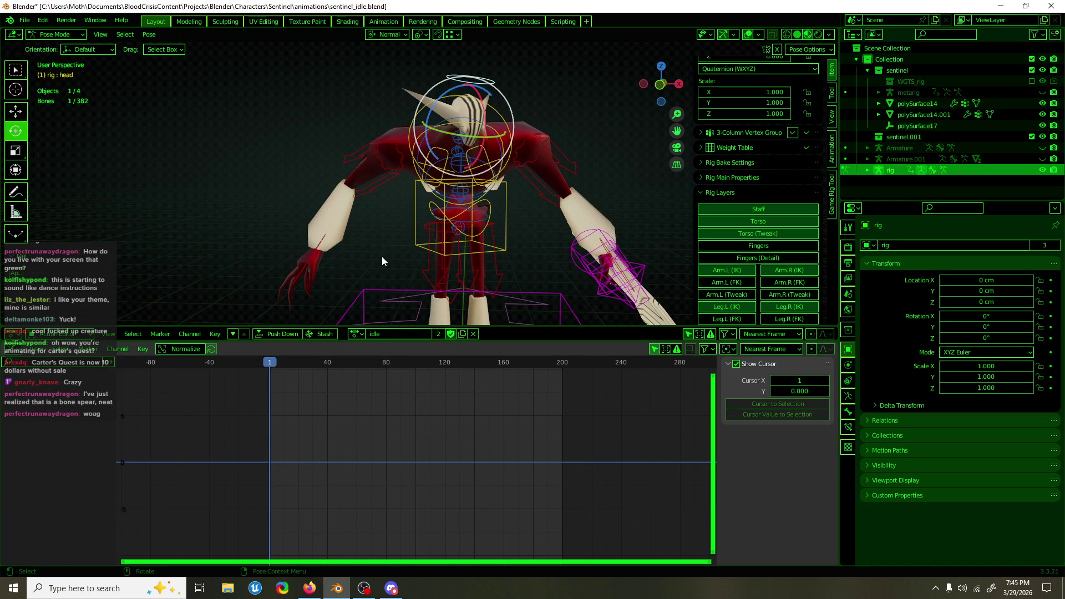
{"action": "left_click_drag", "start_coordinate": [281, 366], "coordinate": [268, 366]}
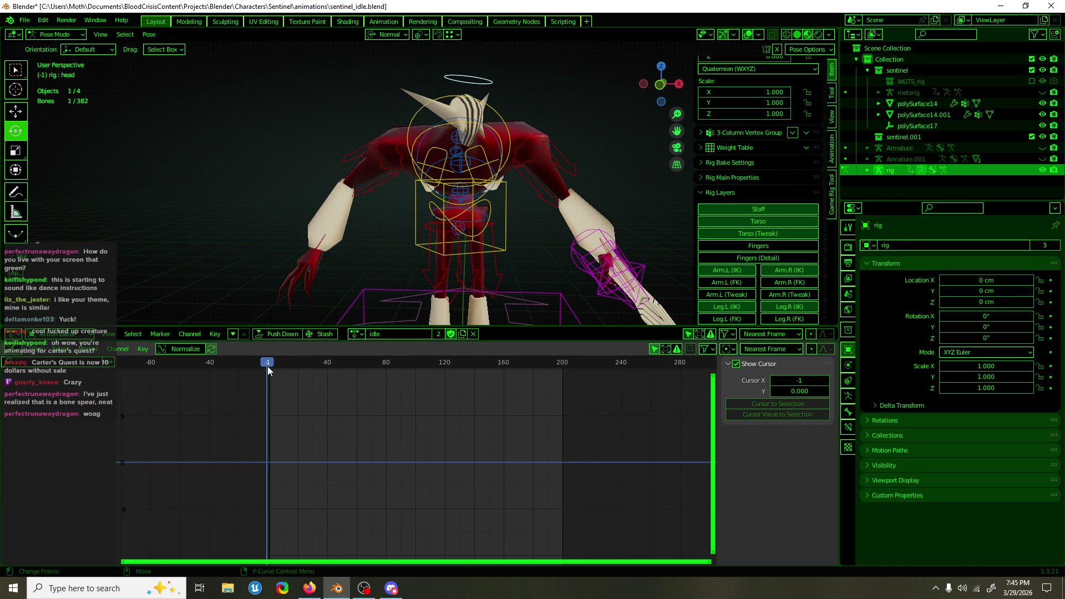
{"action": "mouse_move", "coordinate": [490, 169]}
{"action": "middle_mouse_down"}
{"action": "mouse_move", "coordinate": [521, 147]}
{"action": "mouse_move", "coordinate": [327, 178]}
{"action": "mouse_move", "coordinate": [371, 166]}
{"action": "mouse_move", "coordinate": [394, 76]}
{"action": "mouse_move", "coordinate": [309, 108]}
{"action": "mouse_move", "coordinate": [344, 111]}
{"action": "middle_mouse_up"}
{"action": "left_click", "coordinate": [327, 178]}
{"action": "left_click", "coordinate": [404, 89]}
{"action": "scroll", "coordinate": [597, 160], "scroll_direction": "up", "scroll_amount": 2}
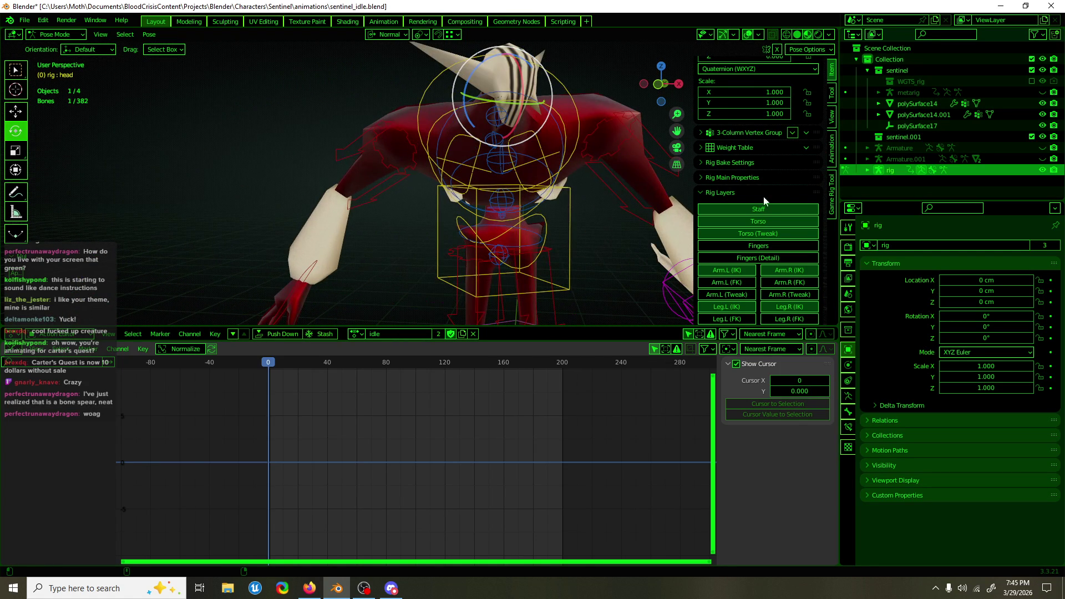
{"action": "scroll", "coordinate": [748, 193], "scroll_direction": "down", "scroll_amount": 2}
In Rig Main Properties, set Neck Follow to 0.500 and Head Follow to 1.000
{"action": "left_click", "coordinate": [748, 145]}
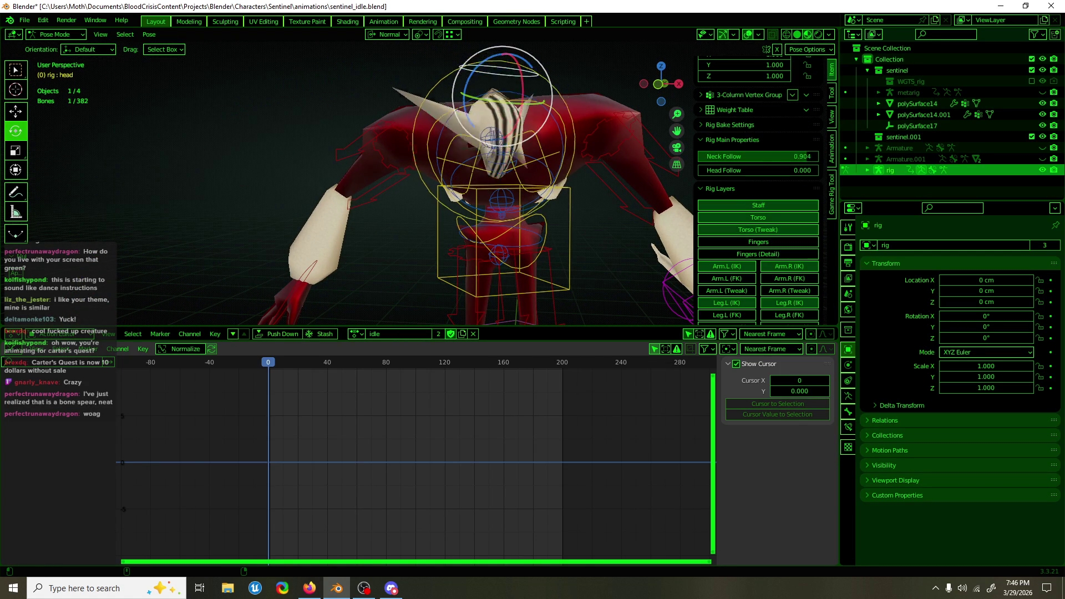
{"action": "left_click_drag", "start_coordinate": [721, 157], "coordinate": [758, 156]}
{"action": "mouse_move", "coordinate": [578, 147]}
{"action": "middle_mouse_down"}
{"action": "mouse_move", "coordinate": [567, 99]}
{"action": "mouse_move", "coordinate": [581, 241]}
{"action": "mouse_move", "coordinate": [593, 166]}
{"action": "middle_mouse_up"}
{"action": "left_click", "coordinate": [570, 181]}
{"action": "scroll", "coordinate": [570, 181], "scroll_direction": "down", "scroll_amount": 2}
{"action": "mouse_move", "coordinate": [757, 157]}
{"action": "left_mouse_down"}
{"action": "mouse_move", "coordinate": [743, 156]}
{"action": "mouse_move", "coordinate": [820, 160]}
{"action": "left_mouse_up"}
{"action": "mouse_move", "coordinate": [756, 170]}
{"action": "left_mouse_down"}
{"action": "mouse_move", "coordinate": [820, 170]}
{"action": "mouse_move", "coordinate": [698, 170]}
{"action": "mouse_move", "coordinate": [821, 170]}
{"action": "left_mouse_up"}
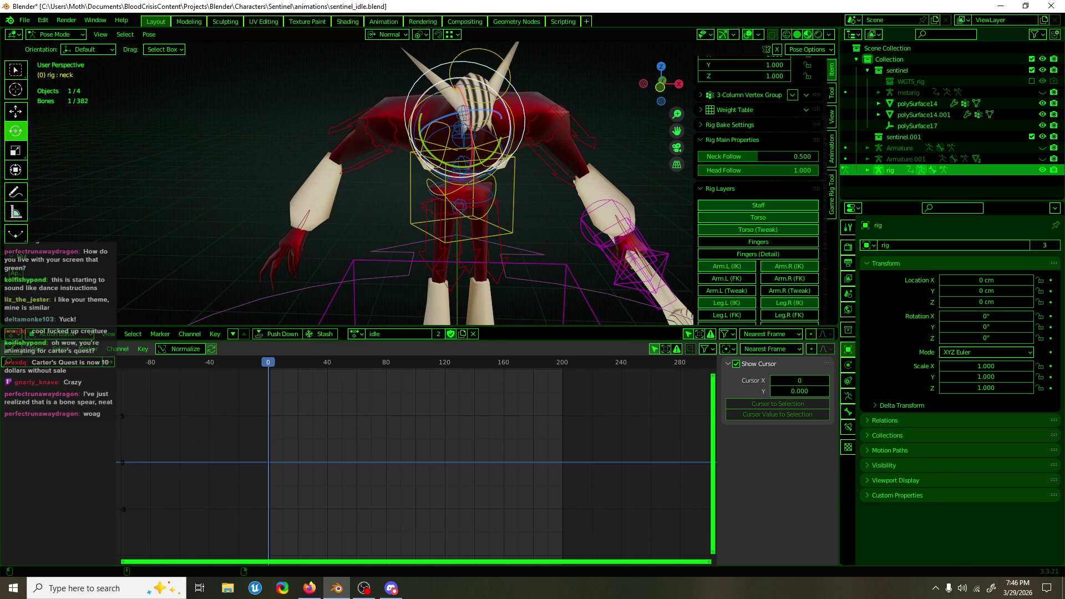
{"action": "left_click", "coordinate": [495, 115]}
Tilt the head bone slightly from front view, rotating it around the Z and Y axes
{"action": "mouse_move", "coordinate": [496, 115]}
{"action": "middle_mouse_down"}
{"action": "mouse_move", "coordinate": [502, 90]}
{"action": "mouse_move", "coordinate": [483, 99]}
{"action": "middle_mouse_up"}
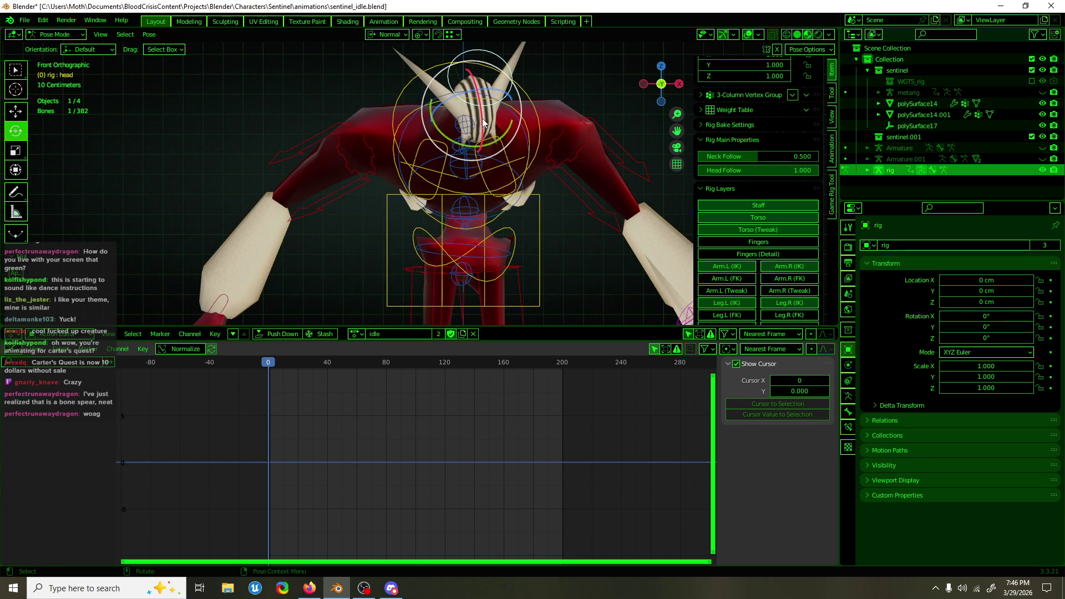
{"action": "key", "text": "r"}
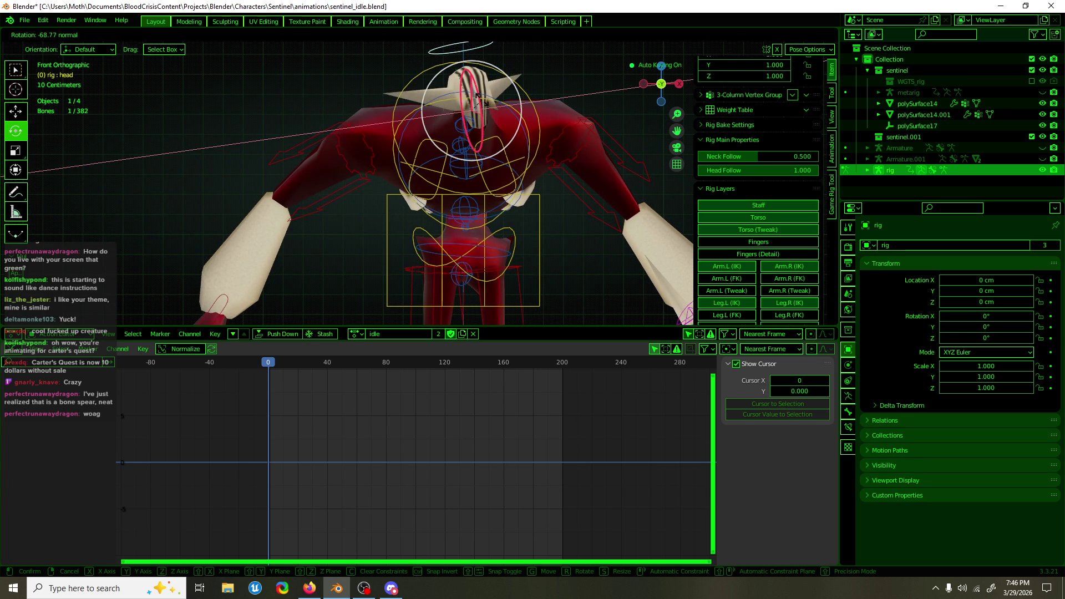
{"action": "left_click", "coordinate": [483, 109]}
{"action": "key", "text": "r"}
{"action": "key", "text": "z"}
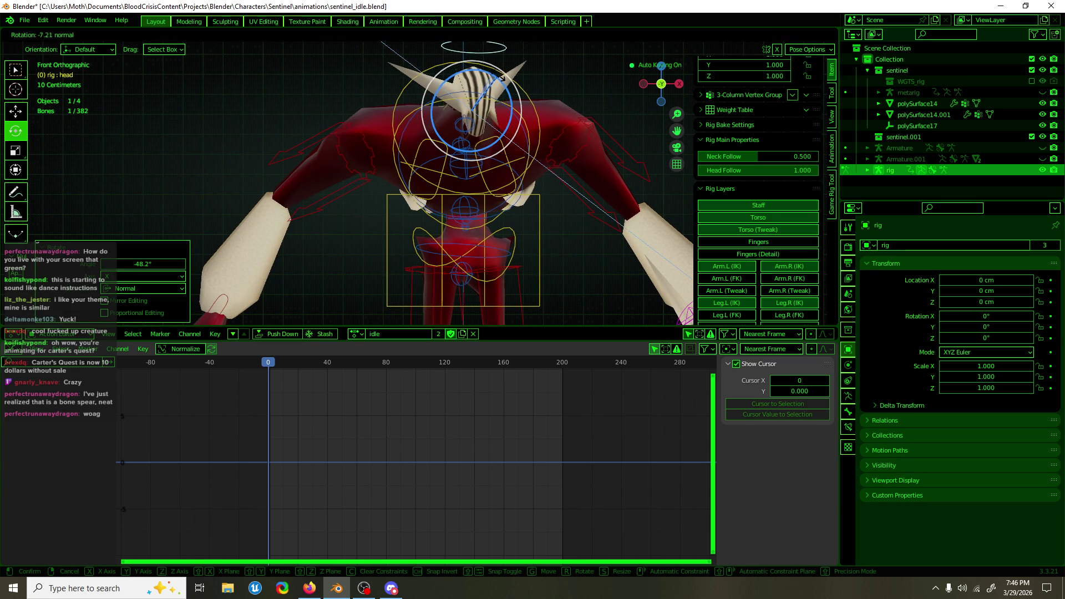
{"action": "left_click", "coordinate": [498, 79]}
{"action": "middle_click_drag", "start_coordinate": [498, 79], "coordinate": [497, 111]}
{"action": "key", "text": "r"}
{"action": "key", "text": "y"}
{"action": "left_click", "coordinate": [498, 109]}
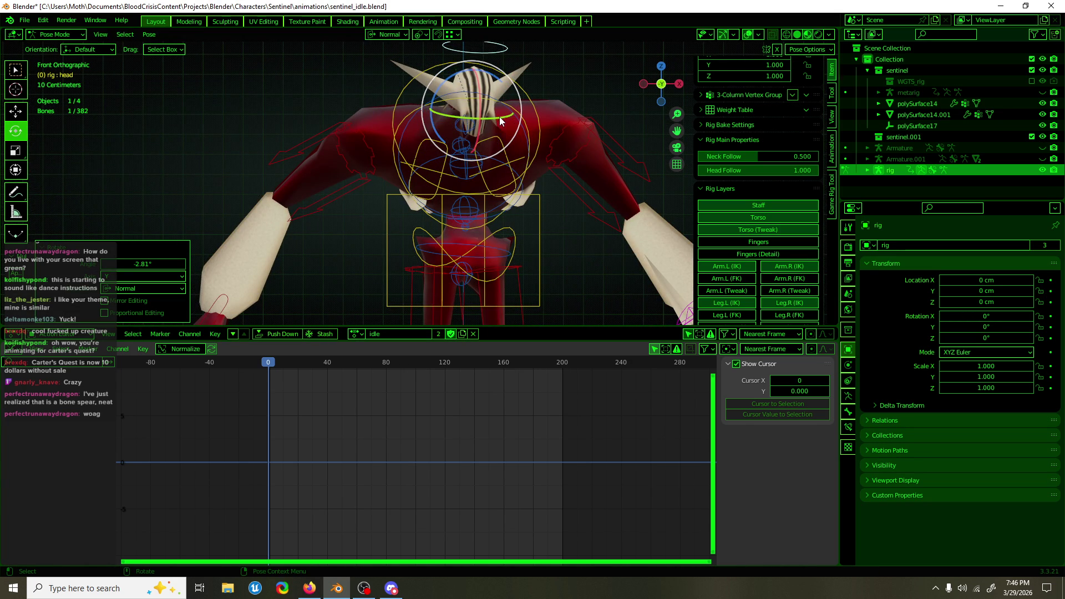
{"action": "key", "text": "shift+space"}
{"action": "key", "text": "g"}
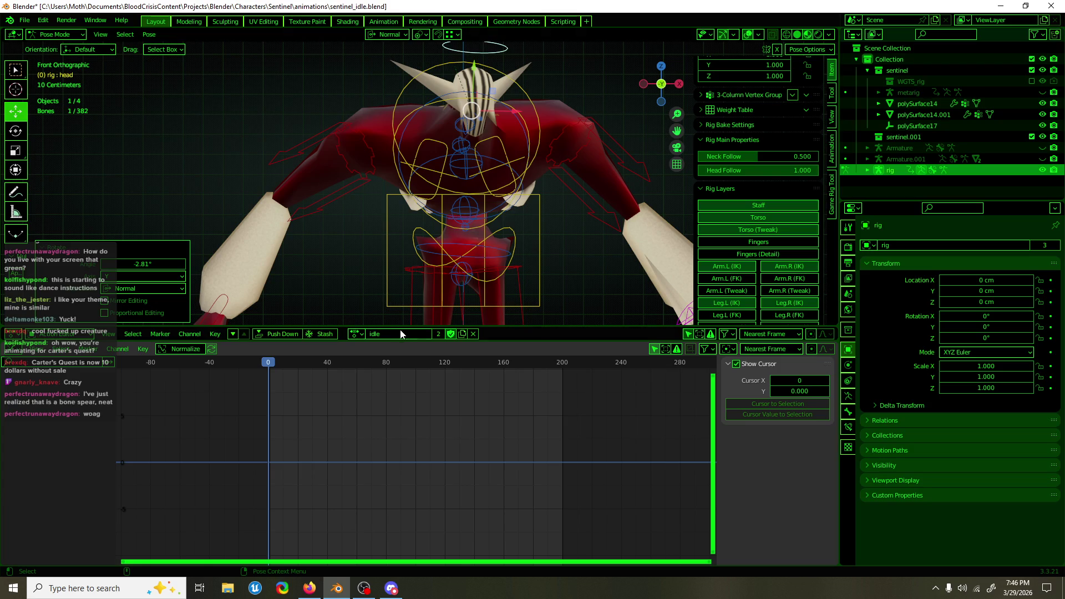
Switch the bottom editor area back to the Graph Editor
{"action": "left_click", "coordinate": [17, 352]}
{"action": "left_click", "coordinate": [18, 355]}
{"action": "left_click", "coordinate": [14, 358]}
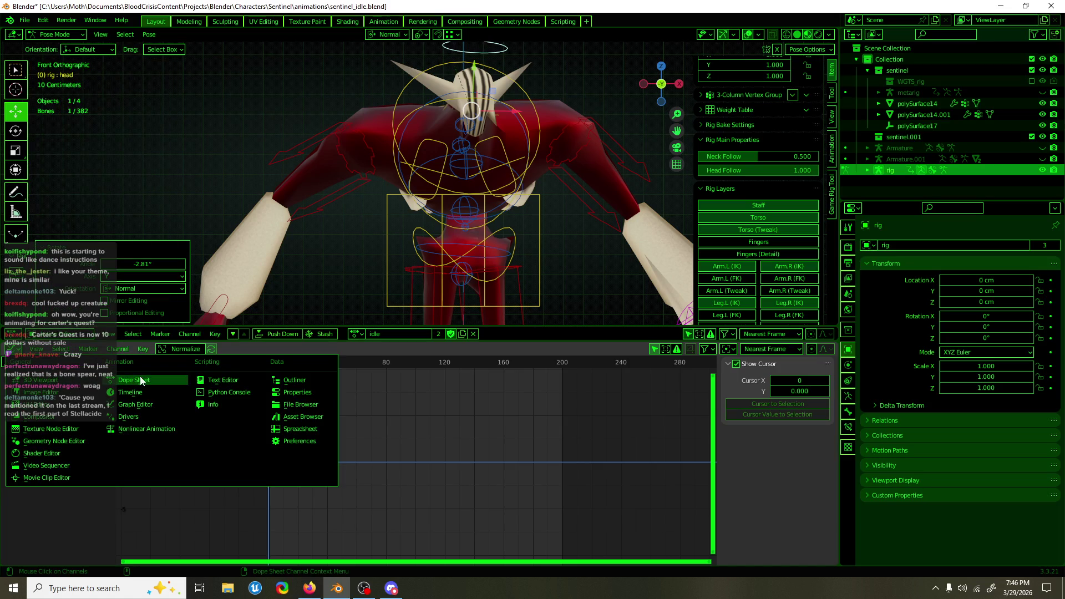
{"action": "left_click", "coordinate": [135, 393]}
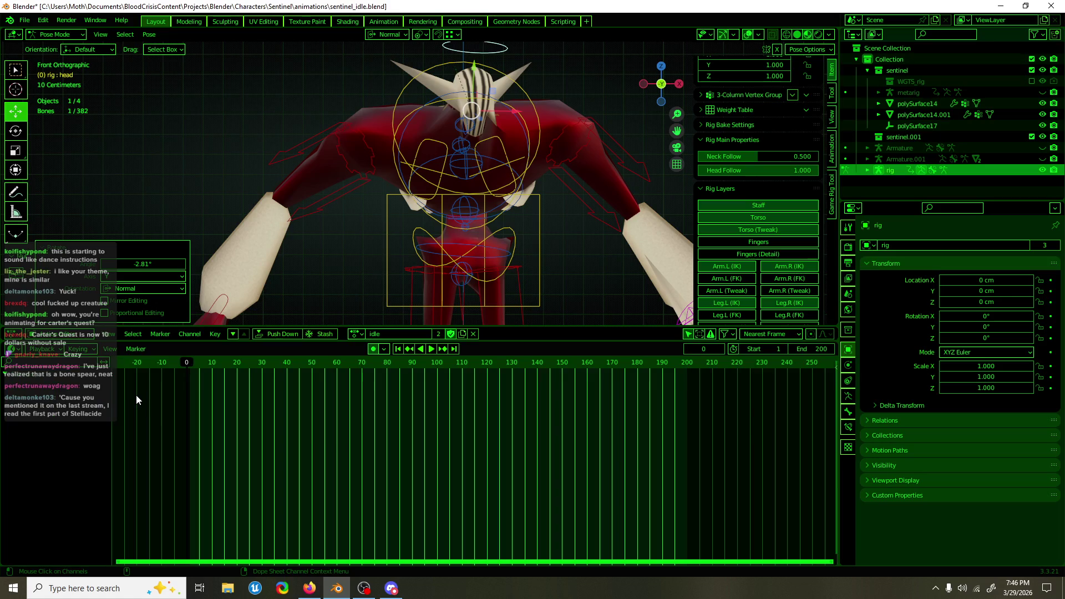
{"action": "left_click", "coordinate": [15, 355]}
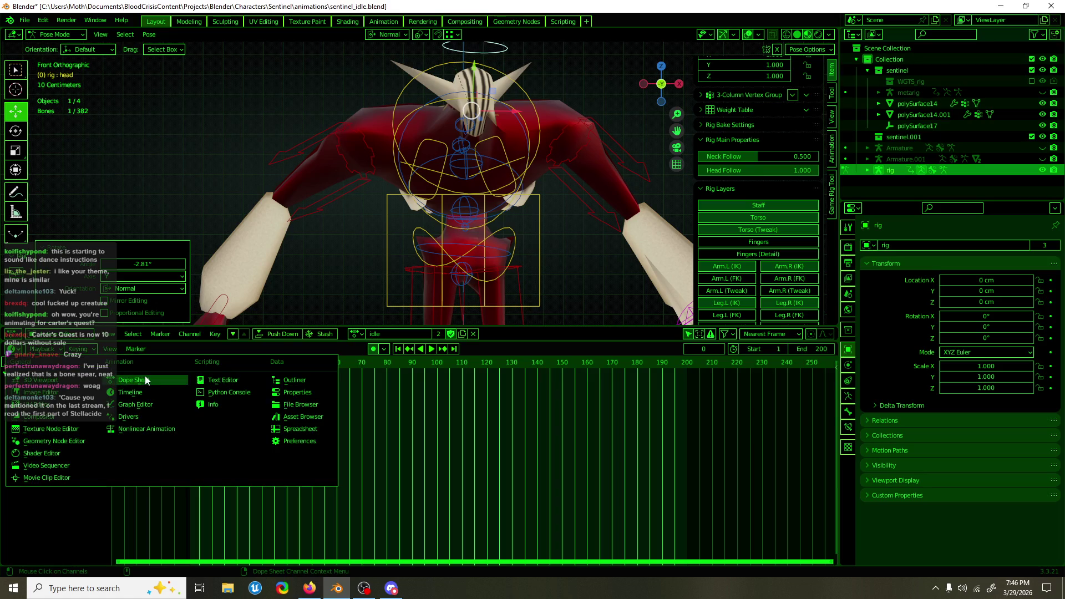
{"action": "left_click", "coordinate": [142, 404]}
{"action": "scroll", "coordinate": [514, 199], "scroll_direction": "down", "scroll_amount": 1}
{"action": "scroll", "coordinate": [514, 199], "scroll_direction": "up", "scroll_amount": 1}
Key the head's location, rotation and scale at frame 0, plus a mirrored head pose at frame 20
{"action": "key", "text": "i"}
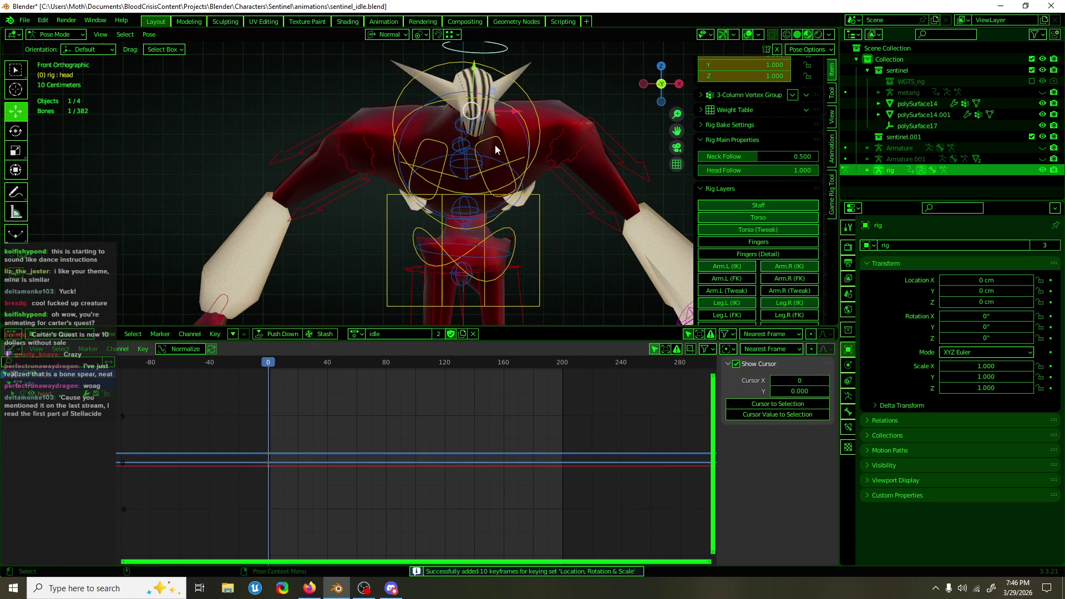
{"action": "left_click_drag", "start_coordinate": [210, 413], "coordinate": [308, 493]}
{"action": "key", "text": "g"}
{"action": "key", "text": "x"}
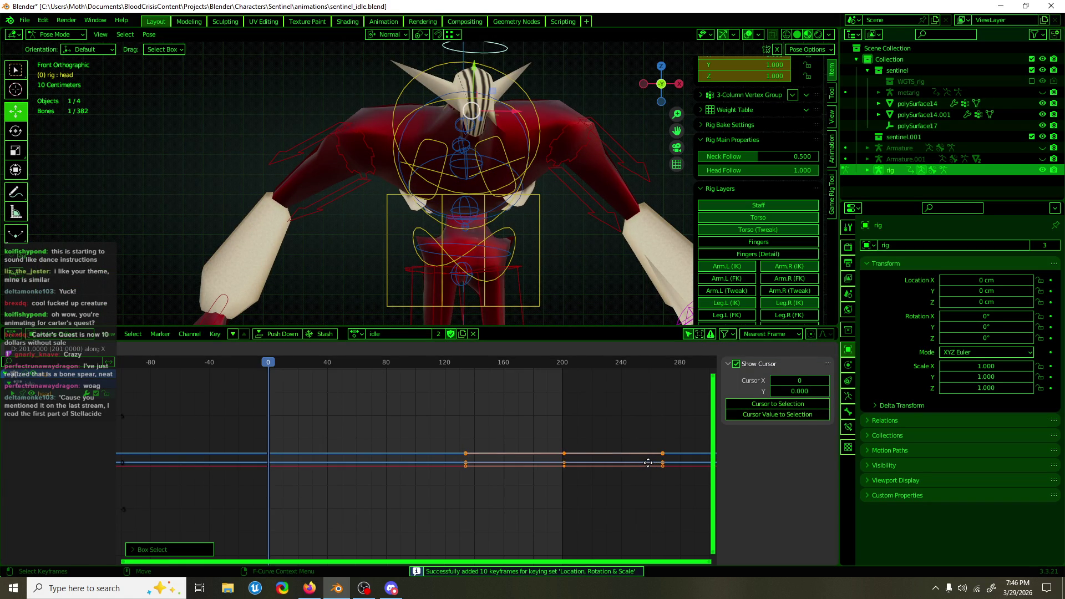
{"action": "left_click_drag", "start_coordinate": [269, 364], "coordinate": [297, 364]}
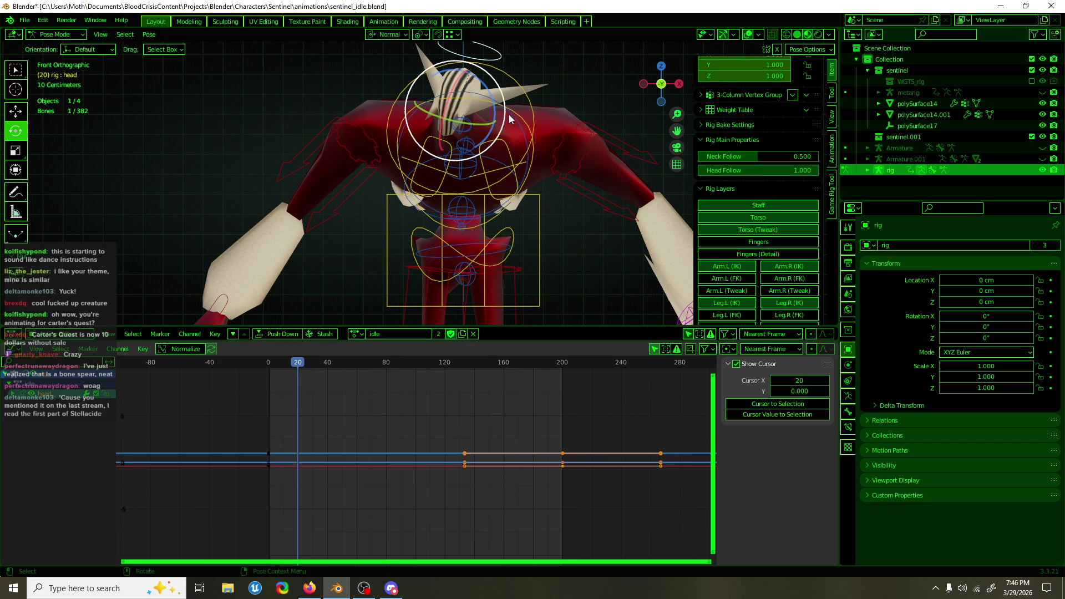
{"action": "left_click_drag", "start_coordinate": [289, 370], "coordinate": [268, 369]}
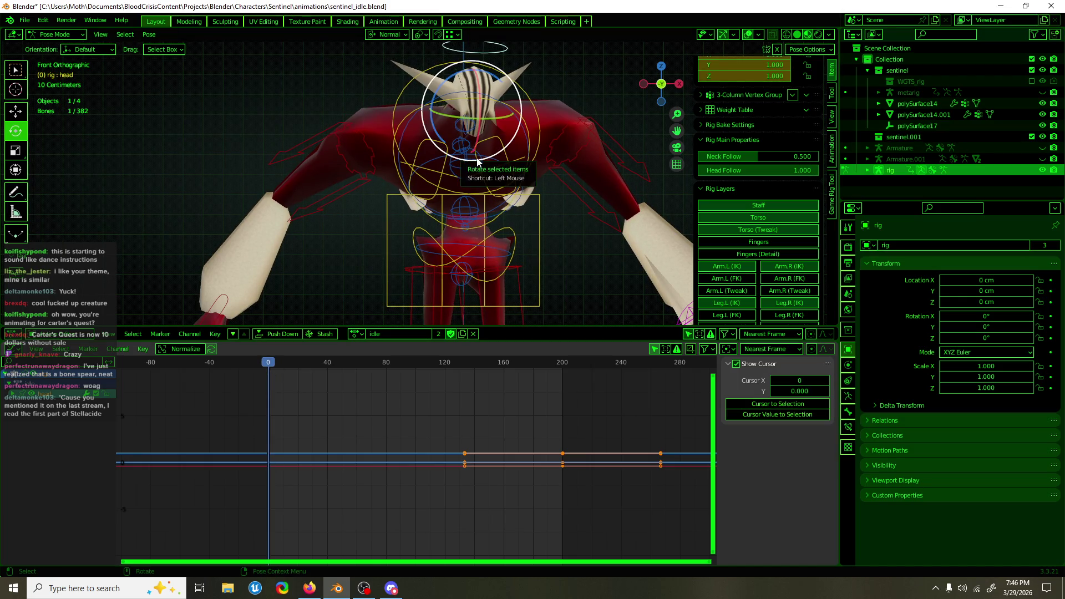
{"action": "left_click", "coordinate": [300, 368]}
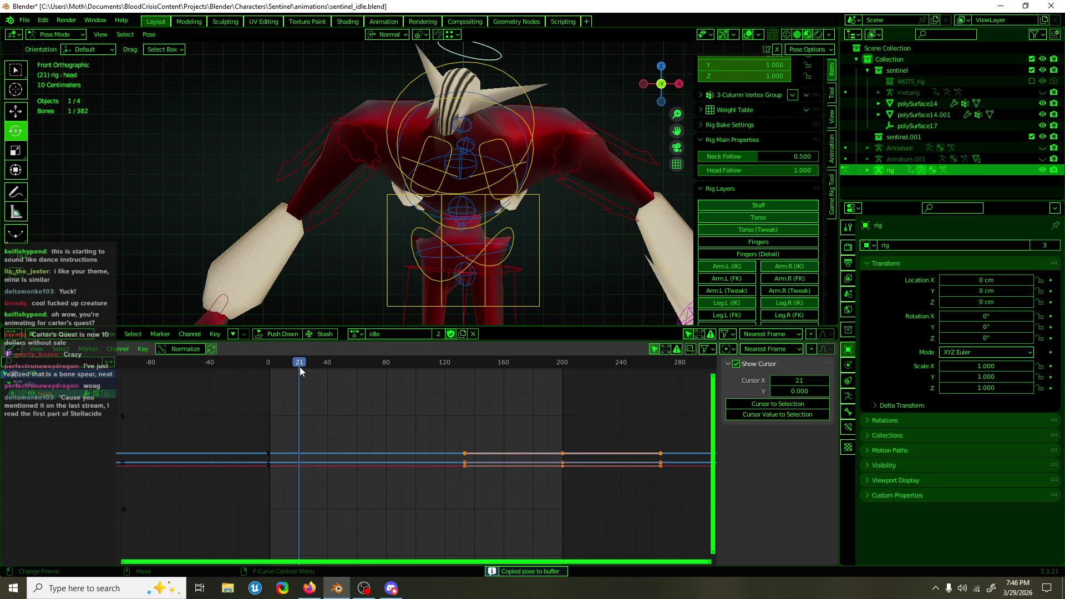
{"action": "left_click_drag", "start_coordinate": [299, 368], "coordinate": [298, 368]}
{"action": "key", "text": "ctrl+shift+v"}
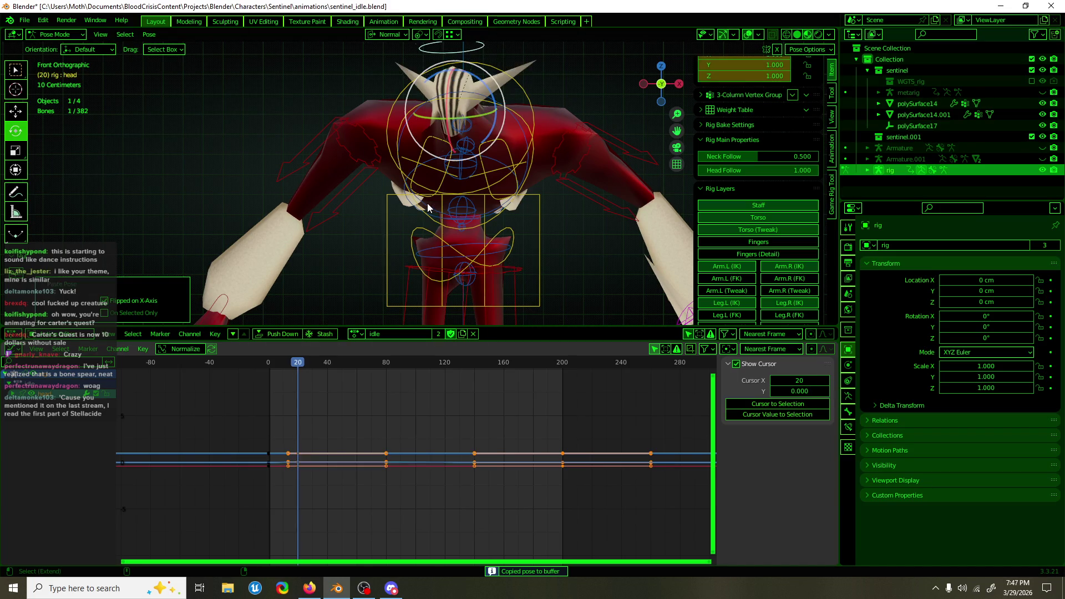
{"action": "key", "text": "ctrl+z"}
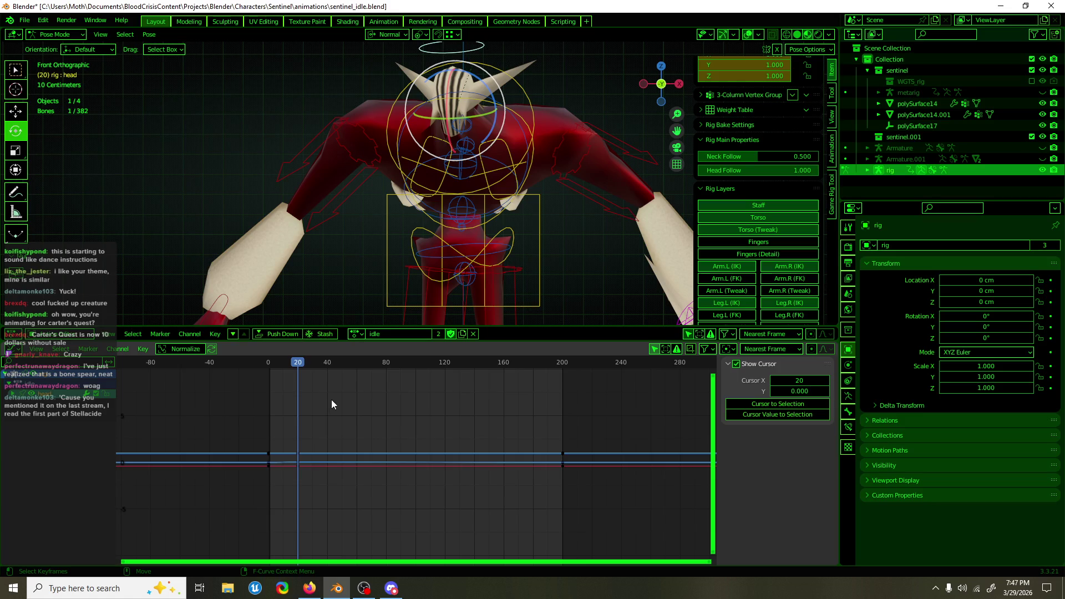
Duplicate the head keyframe blocks end to end so they span roughly frames 0–200
{"action": "left_click_drag", "start_coordinate": [292, 417], "coordinate": [254, 479]}
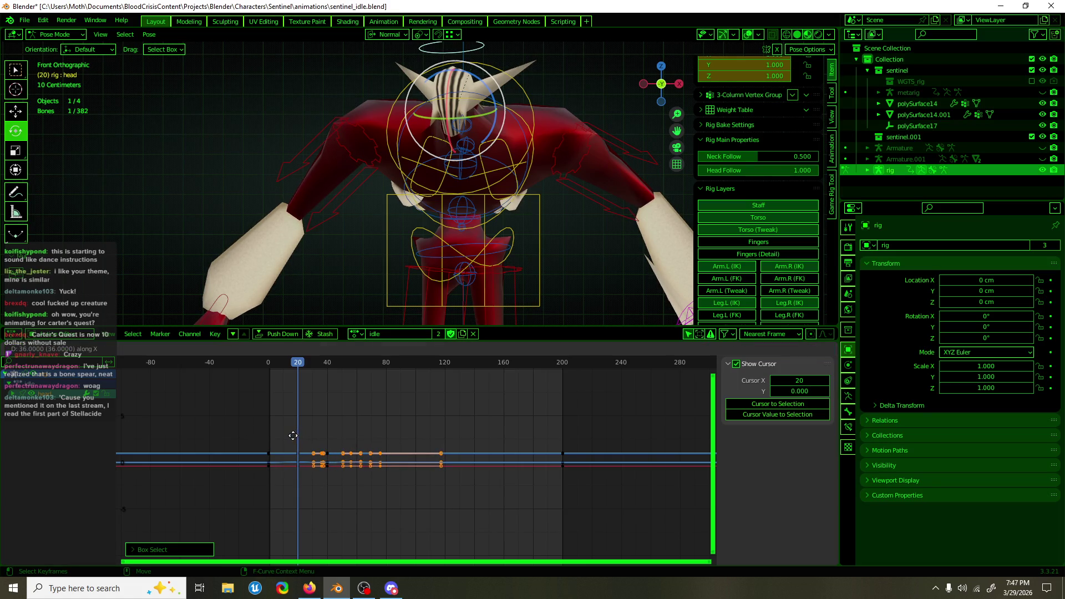
{"action": "left_click_drag", "start_coordinate": [481, 498], "coordinate": [240, 424]}
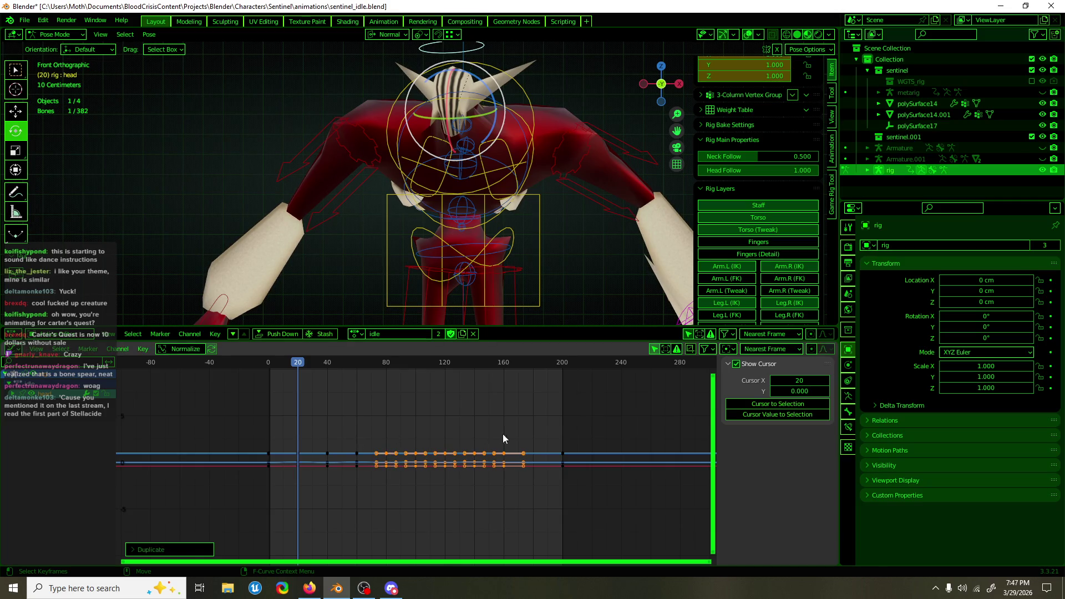
{"action": "left_click_drag", "start_coordinate": [476, 471], "coordinate": [441, 481]}
{"action": "key", "text": "g"}
{"action": "key", "text": "x"}
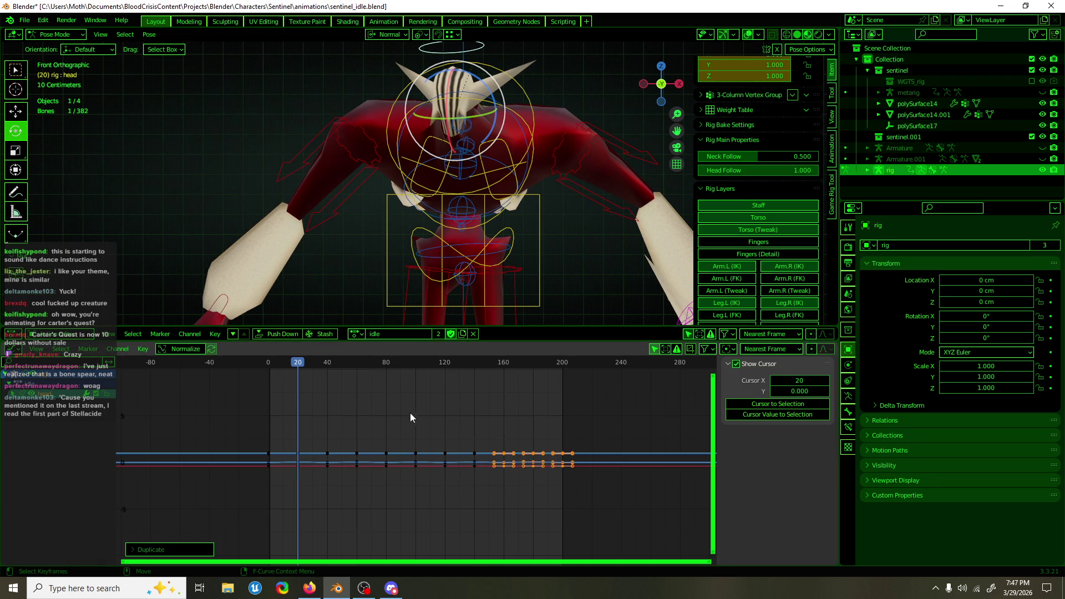
{"action": "key", "text": "ctrl+z"}
{"action": "key", "text": "F3"}
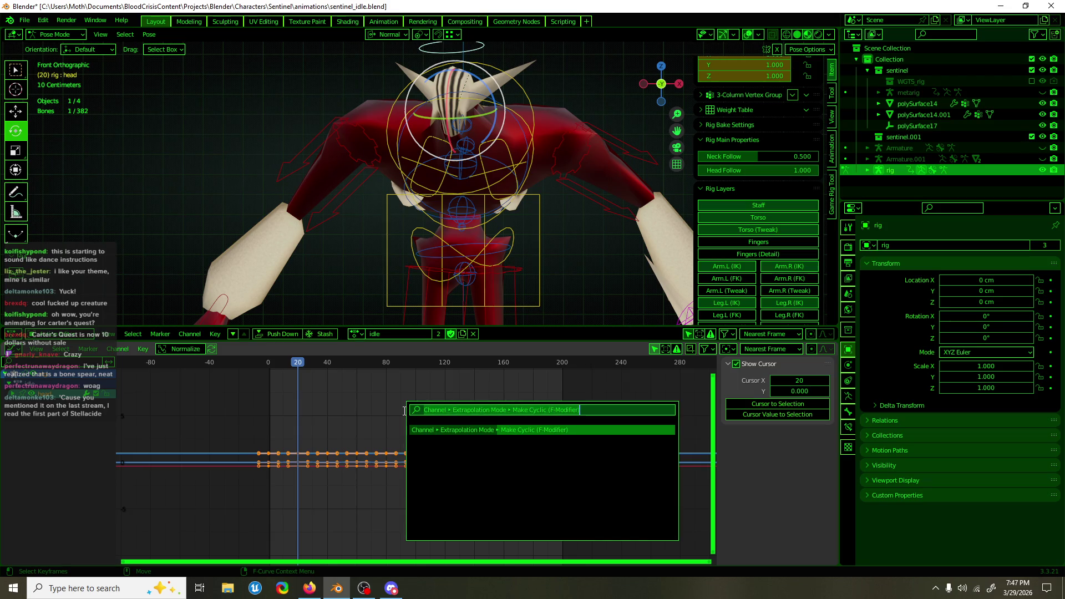
Make the head curves cyclic via the 'cyc' search and deselect all keys
{"action": "type", "text": "cyc"}
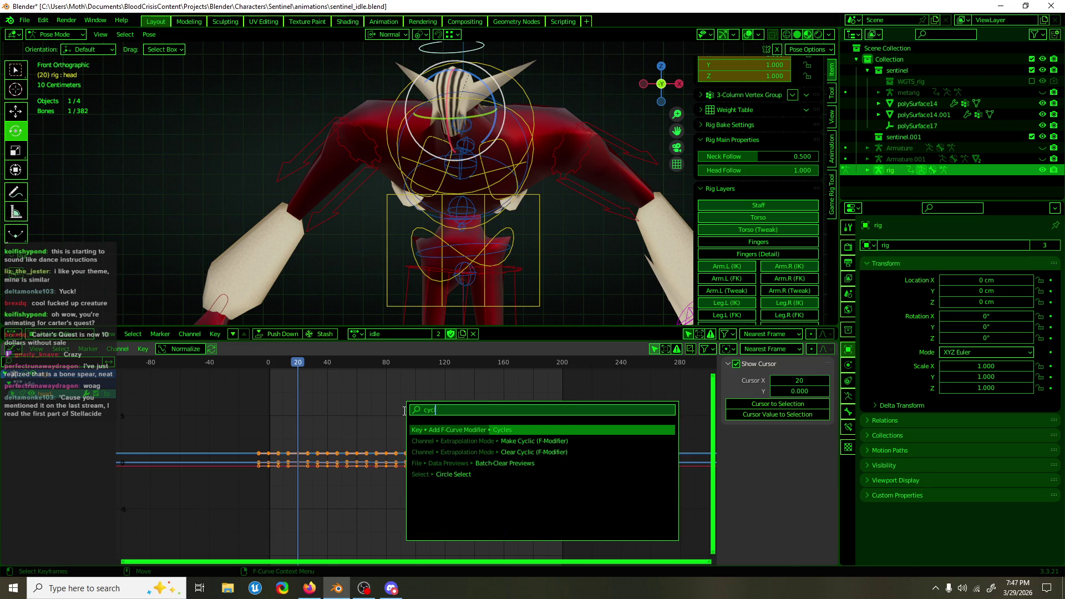
{"action": "key", "text": "Down"}
{"action": "key", "text": "Return"}
{"action": "key", "text": "ctrl+z"}
Scrub and play the animation to preview the looping head motion, then stop playback
{"action": "left_click_drag", "start_coordinate": [297, 367], "coordinate": [460, 366]}
{"action": "key", "text": "space"}
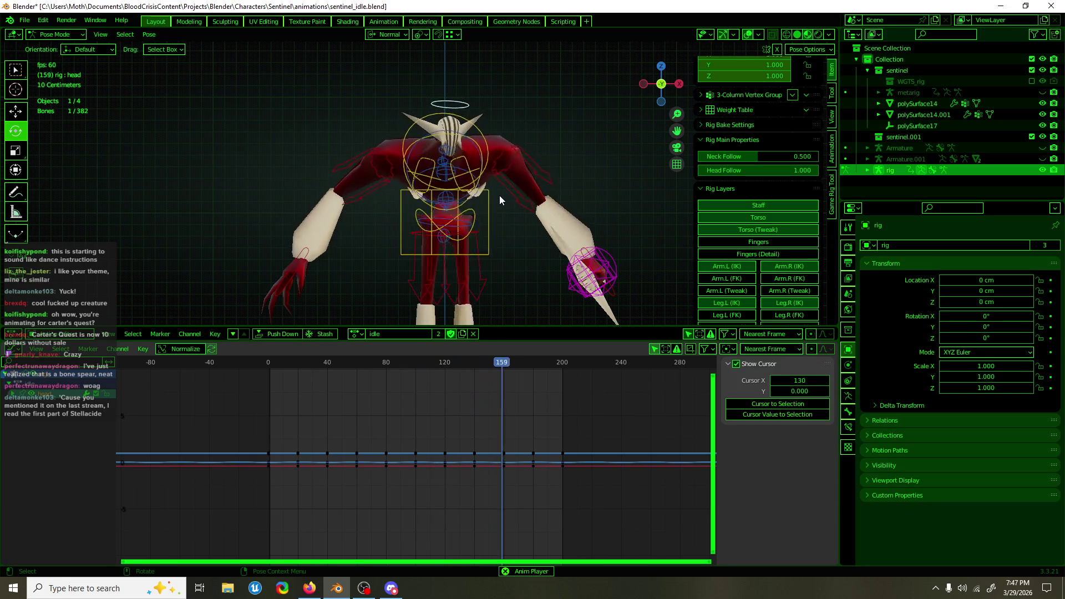
{"action": "scroll", "coordinate": [499, 200], "scroll_direction": "up", "scroll_amount": 2}
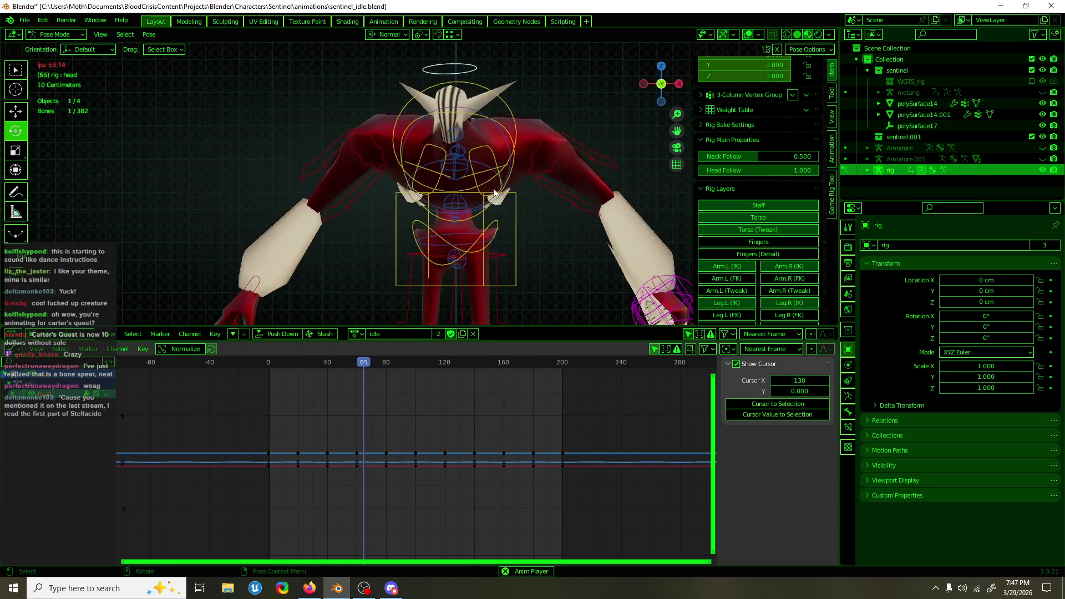
{"action": "scroll", "coordinate": [468, 166], "scroll_direction": "down", "scroll_amount": 1}
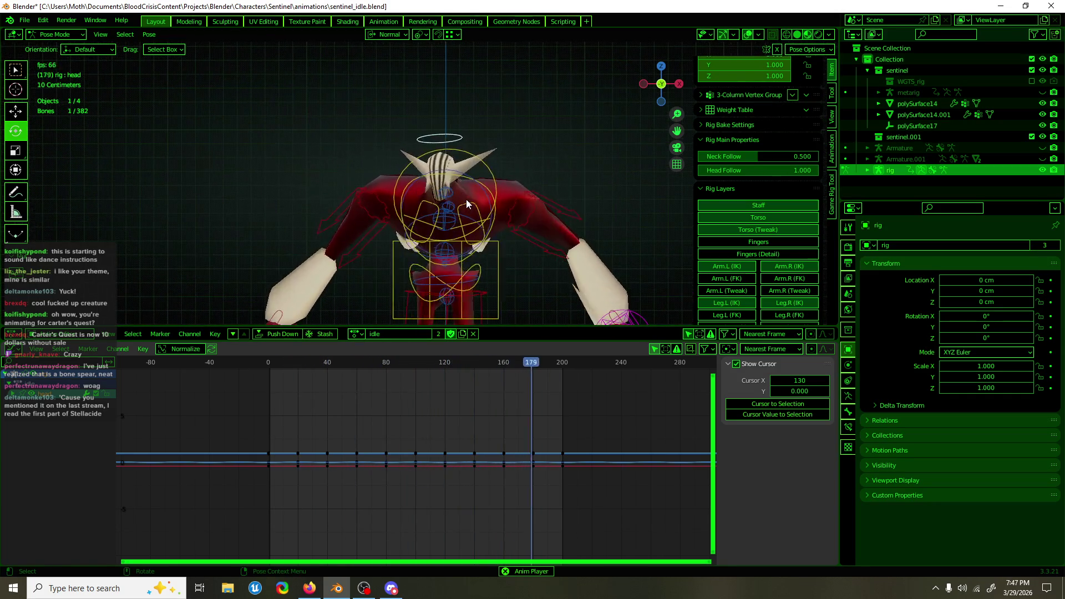
{"action": "mouse_move", "coordinate": [466, 198]}
{"action": "middle_mouse_down", "text": "shift"}
{"action": "mouse_move", "coordinate": [463, 169]}
{"action": "mouse_move", "coordinate": [446, 168]}
{"action": "mouse_move", "coordinate": [502, 173]}
{"action": "middle_mouse_up", "text": "shift"}
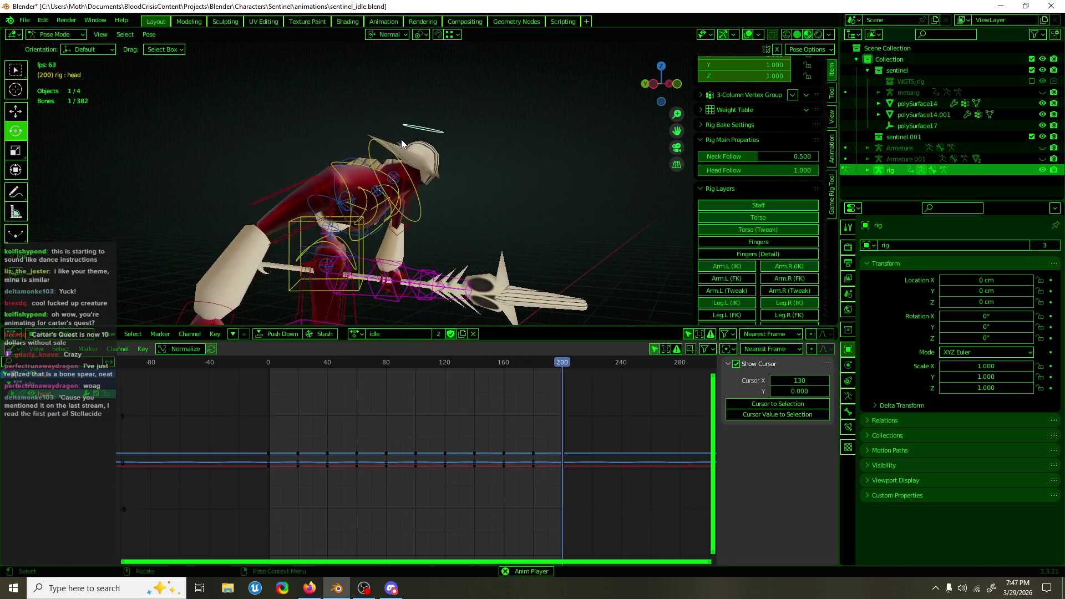
{"action": "middle_click_drag", "start_coordinate": [410, 162], "coordinate": [313, 173]}
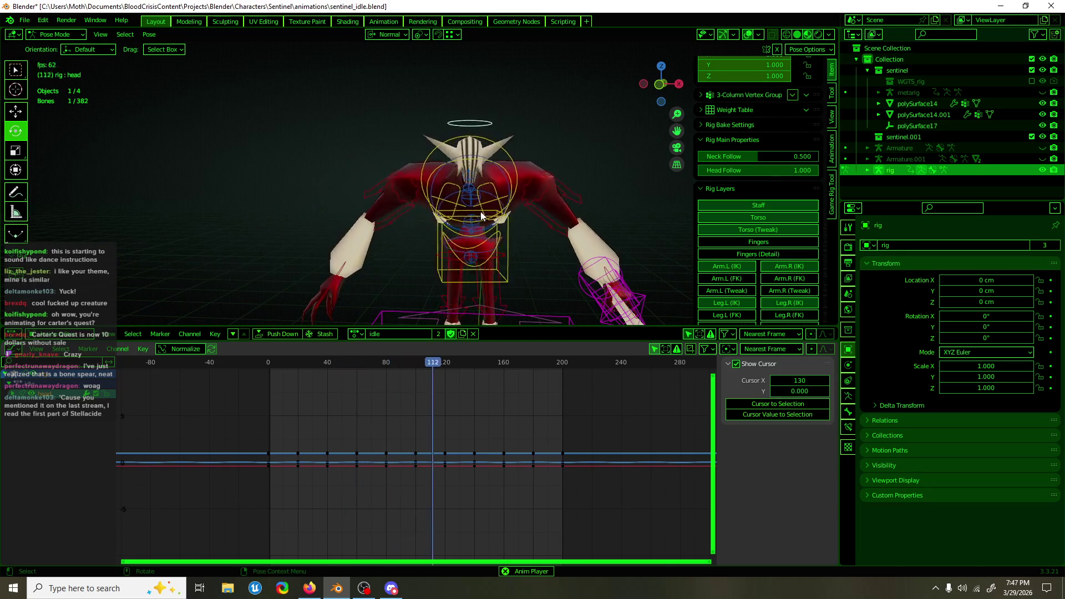
{"action": "key", "text": "space"}
{"action": "left_click", "coordinate": [512, 183]}
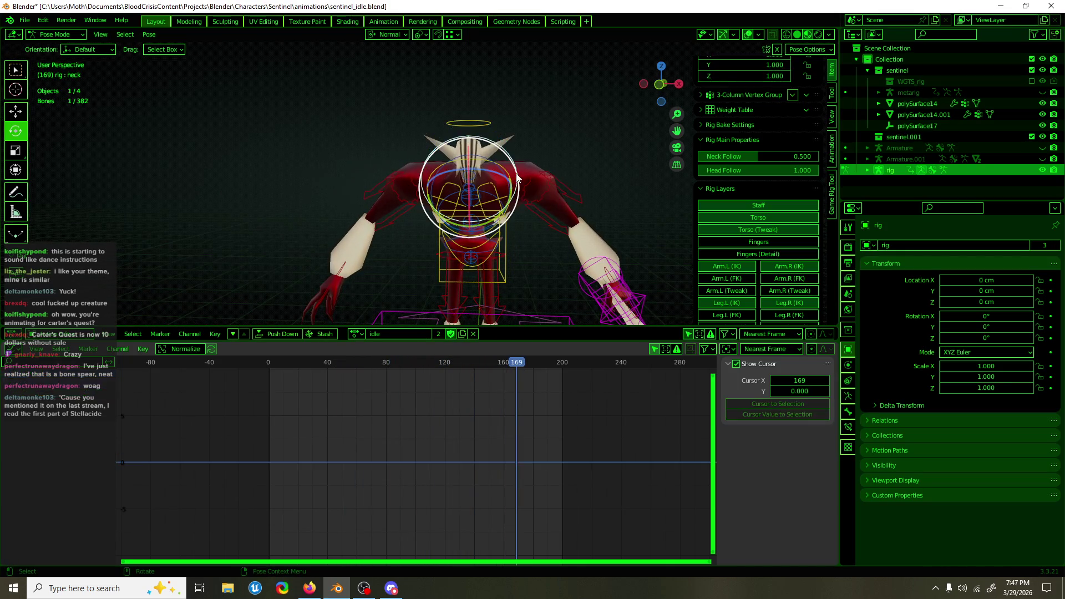
Select the chest bone and scrub its repeating curves, ending back at frame 10
{"action": "scroll", "coordinate": [512, 183], "scroll_direction": "up", "scroll_amount": 2}
{"action": "mouse_move", "coordinate": [512, 183]}
{"action": "middle_mouse_down"}
{"action": "mouse_move", "coordinate": [383, 177]}
{"action": "mouse_move", "coordinate": [375, 198]}
{"action": "mouse_move", "coordinate": [483, 92]}
{"action": "middle_mouse_up"}
{"action": "left_click", "coordinate": [360, 170]}
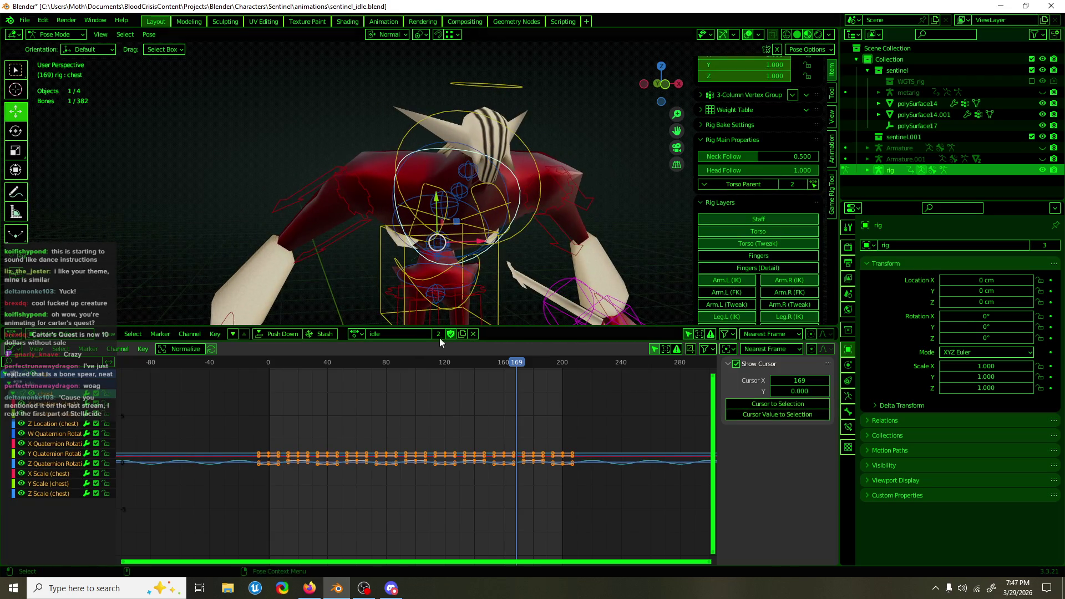
{"action": "left_click_drag", "start_coordinate": [309, 361], "coordinate": [281, 365]}
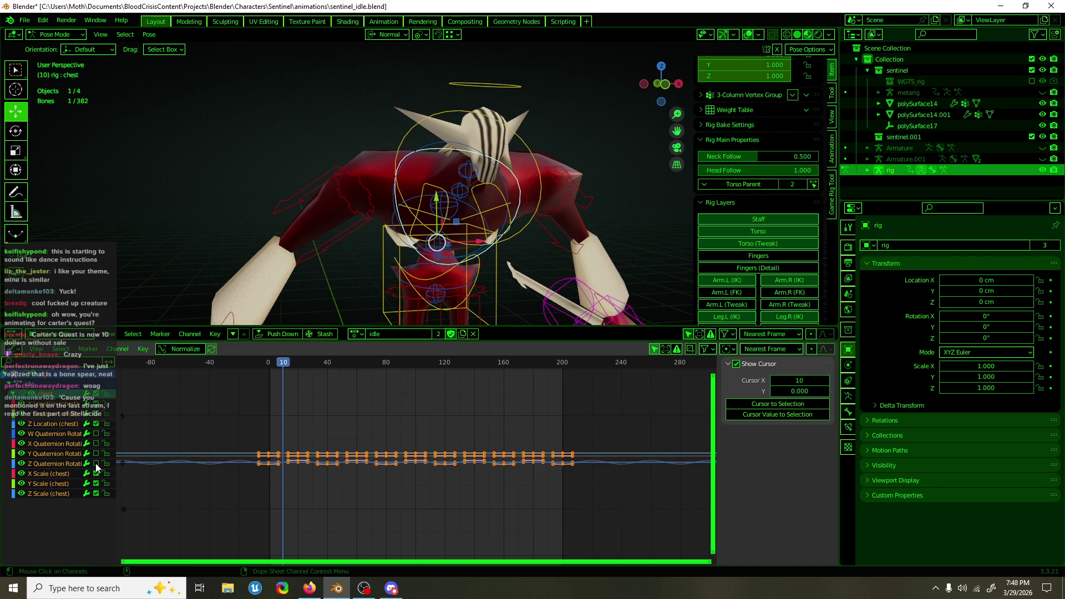
{"action": "mouse_move", "coordinate": [274, 368]}
{"action": "left_mouse_down"}
{"action": "mouse_move", "coordinate": [387, 355]}
{"action": "mouse_move", "coordinate": [337, 362]}
{"action": "left_mouse_up"}
{"action": "key", "text": "shift+Left"}
Select the head bone, expand its animation channels and check it at frame 38
{"action": "left_click", "coordinate": [472, 86]}
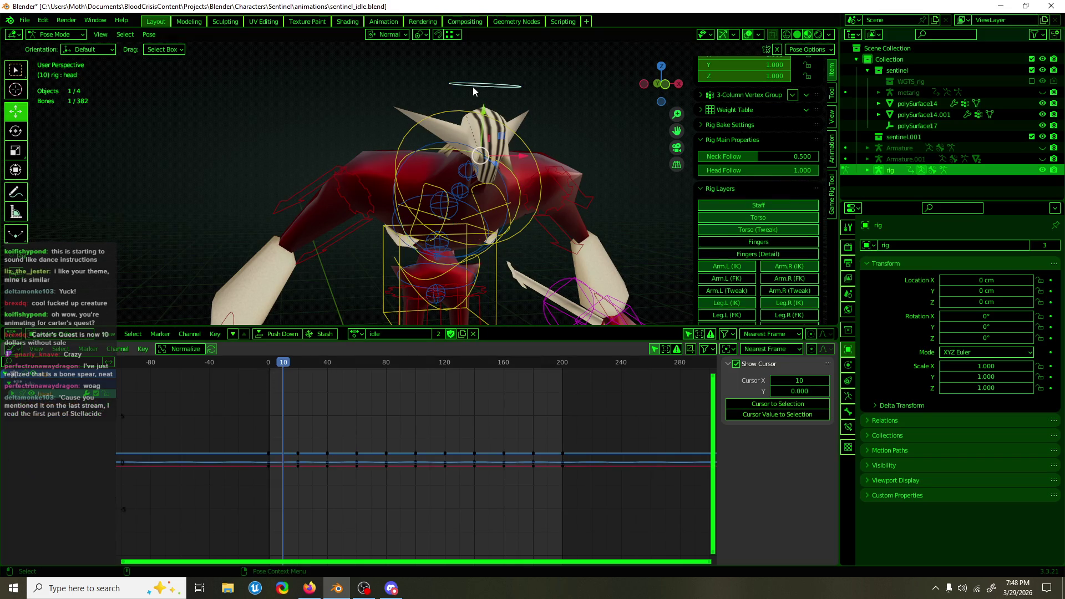
{"action": "left_click", "coordinate": [11, 395]}
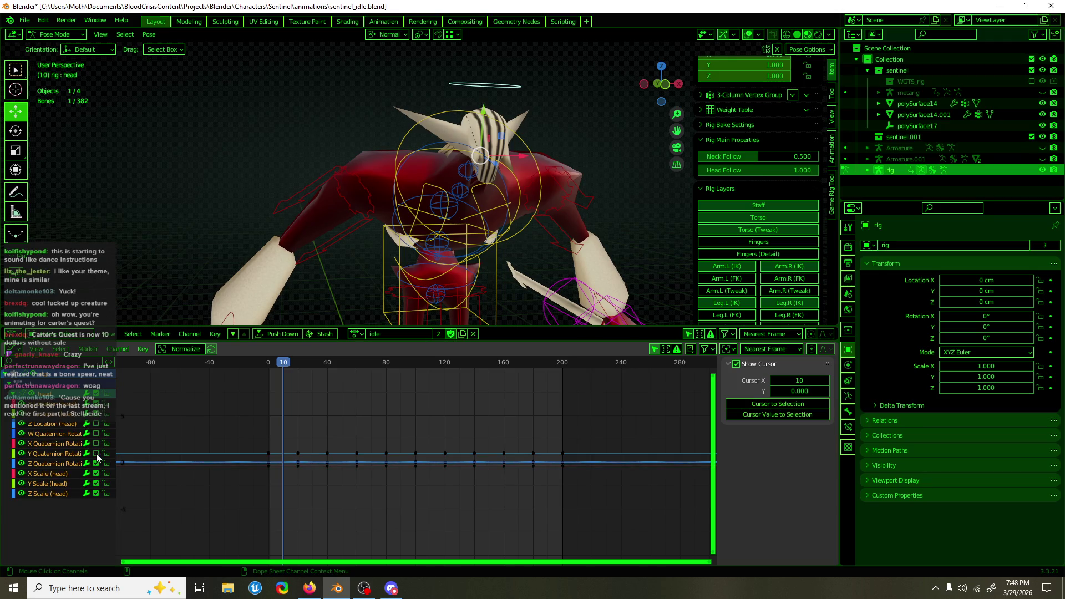
{"action": "left_click_drag", "start_coordinate": [271, 368], "coordinate": [324, 368]}
Select the chest bone and slide its keyframes slightly later while playing from frame 10
{"action": "left_click", "coordinate": [391, 172]}
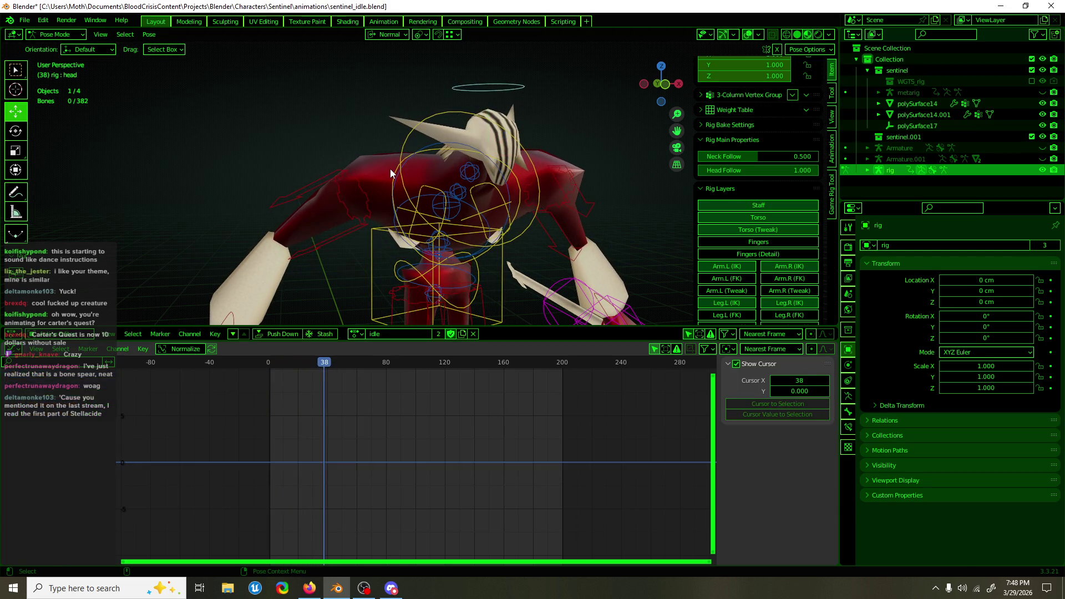
{"action": "left_click", "coordinate": [282, 367]}
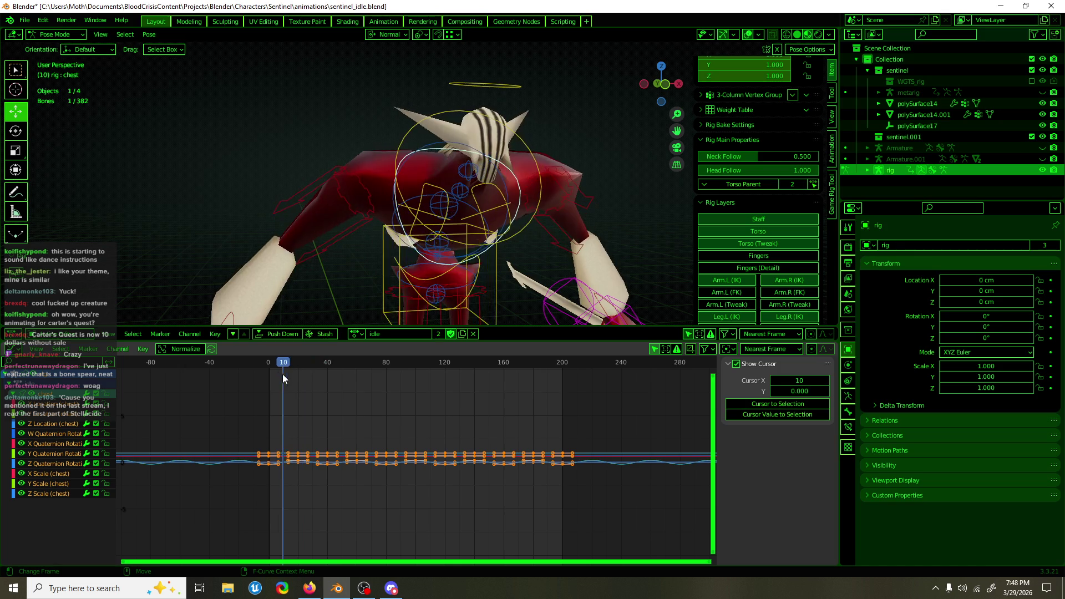
{"action": "key", "text": "space"}
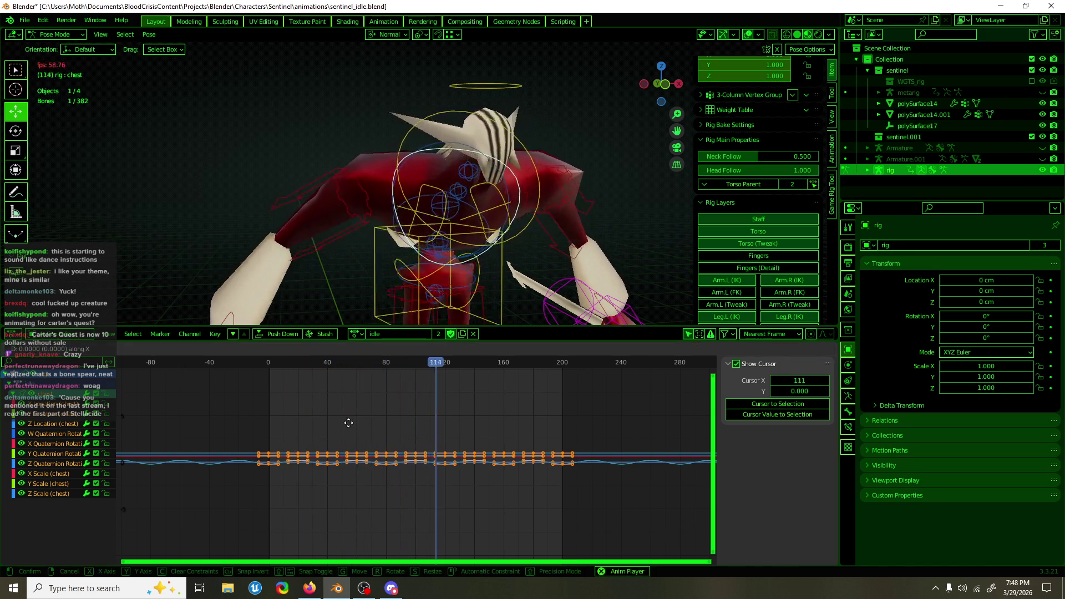
{"action": "key", "text": "g"}
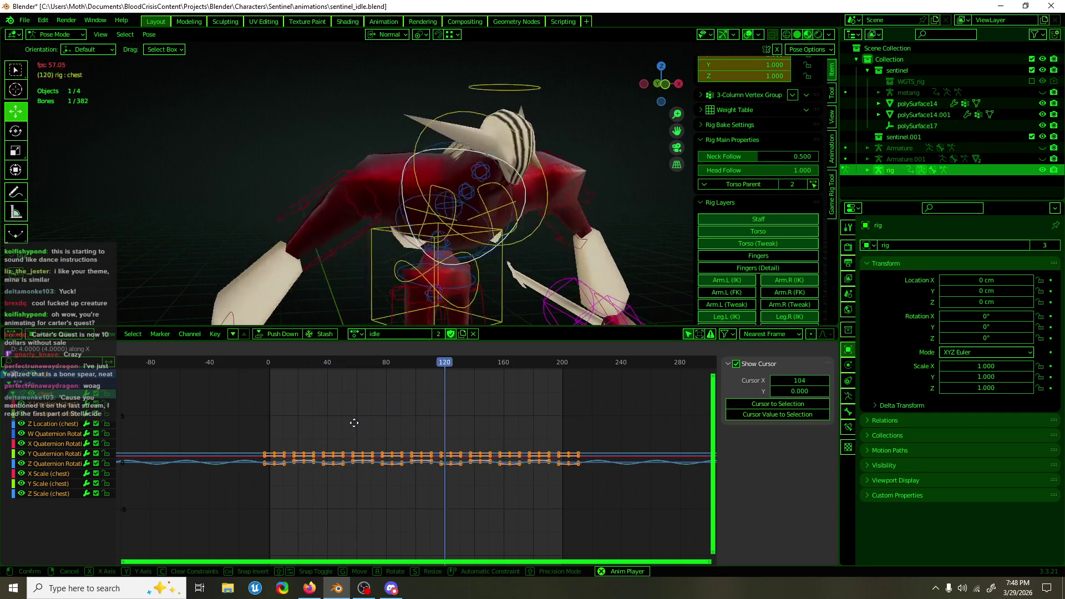
{"action": "left_click", "coordinate": [355, 422]}
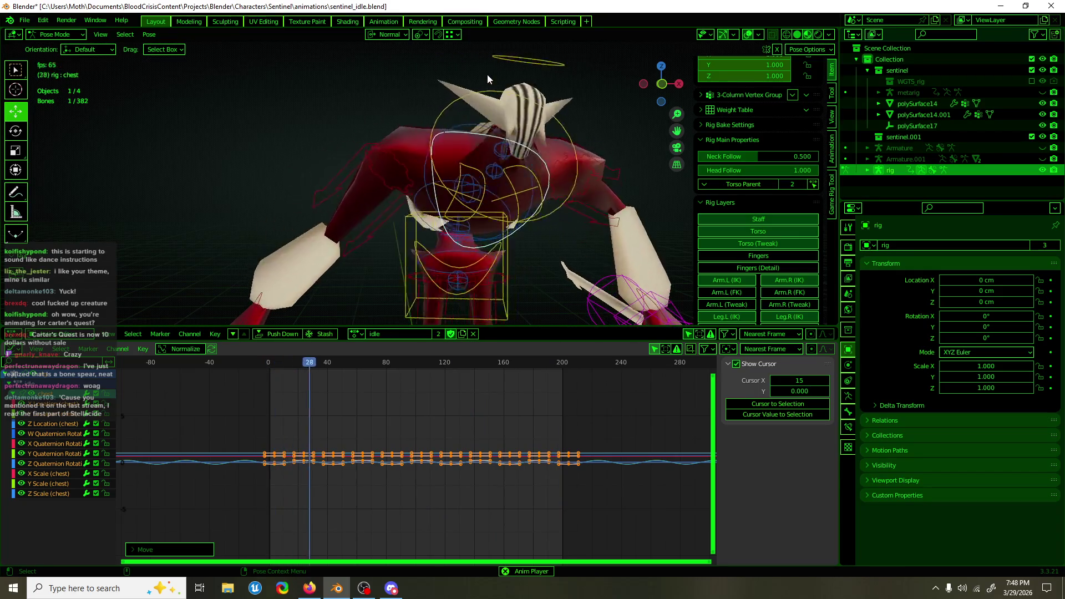
Shift all the head bone's keyframes about 15 frames earlier while previewing playback
{"action": "key", "text": "space"}
{"action": "left_click", "coordinate": [494, 61]}
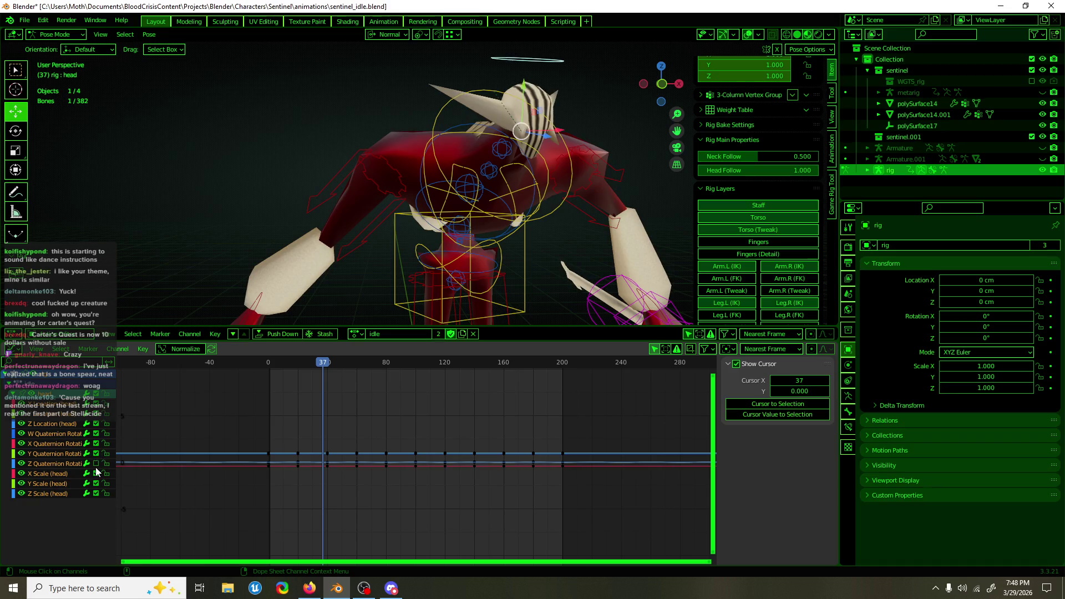
{"action": "key", "text": "a"}
{"action": "key", "text": "space"}
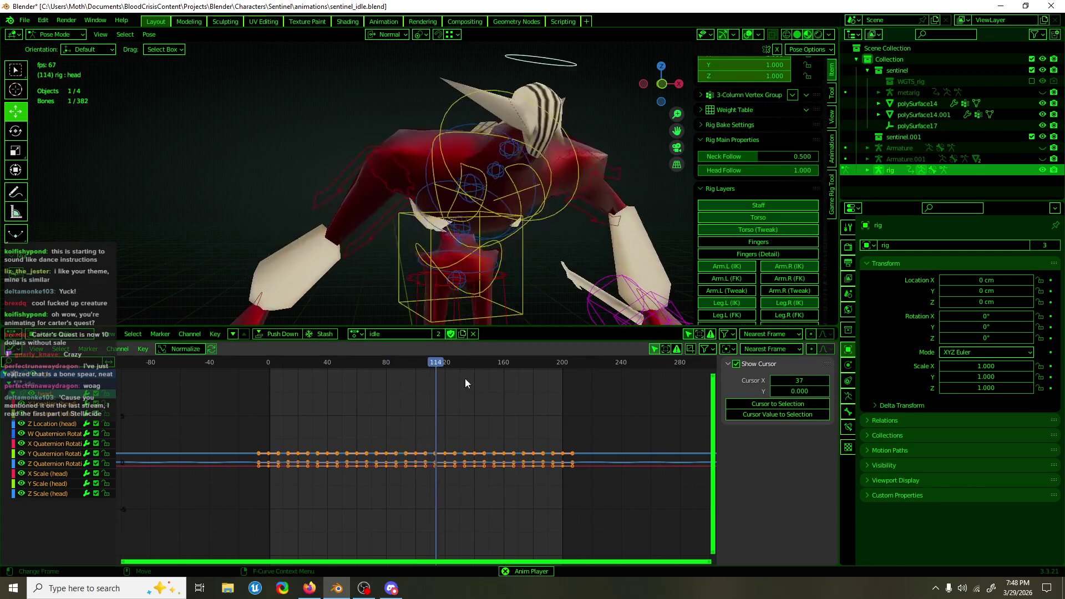
{"action": "key", "text": "g"}
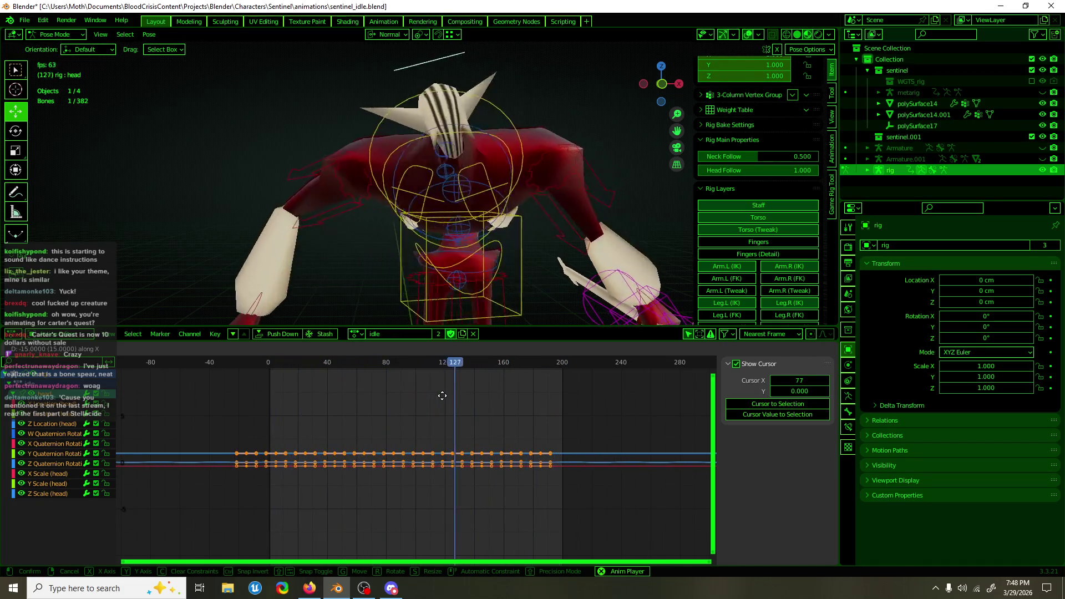
{"action": "left_click", "coordinate": [442, 395]}
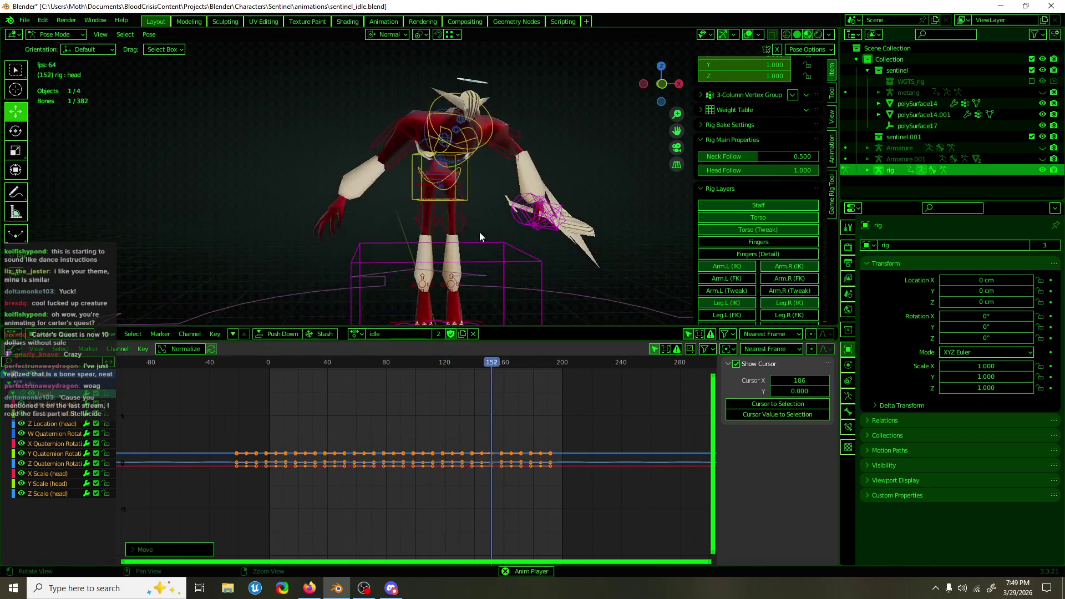
Select the torso bone and lower its Z Location keys, first to about -9.39 cm
{"action": "left_click", "coordinate": [489, 175]}
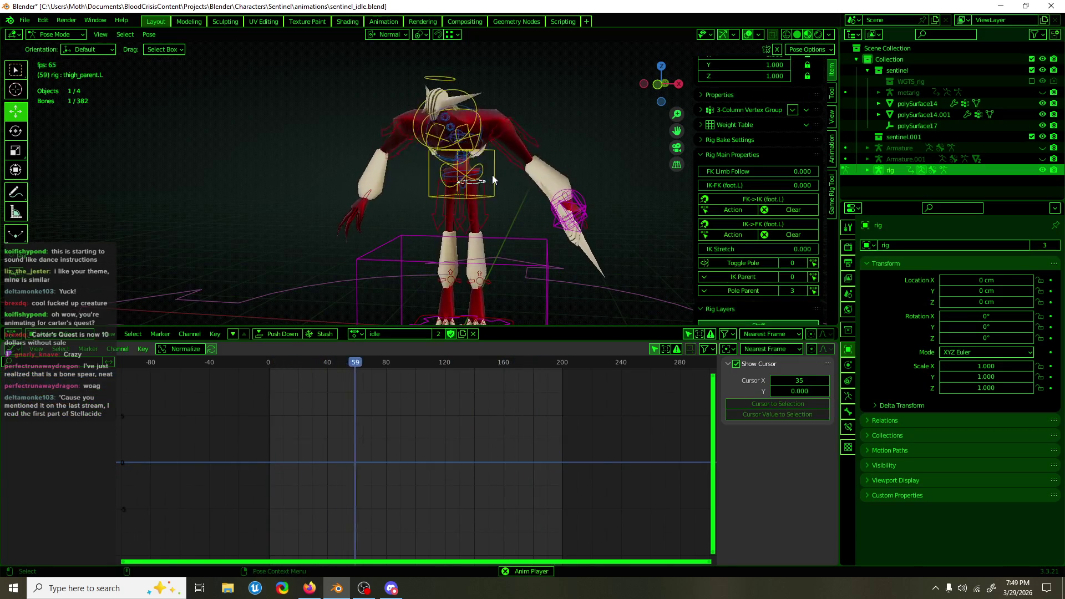
{"action": "left_click", "coordinate": [491, 176]}
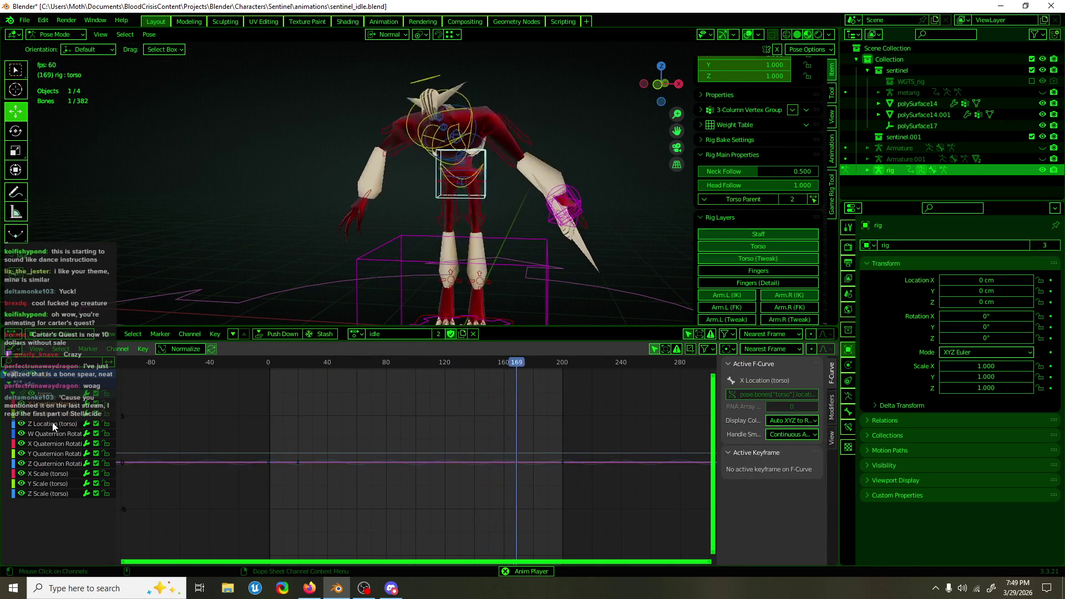
{"action": "left_click", "coordinate": [402, 448]}
{"action": "left_click_drag", "start_coordinate": [402, 448], "coordinate": [403, 540]}
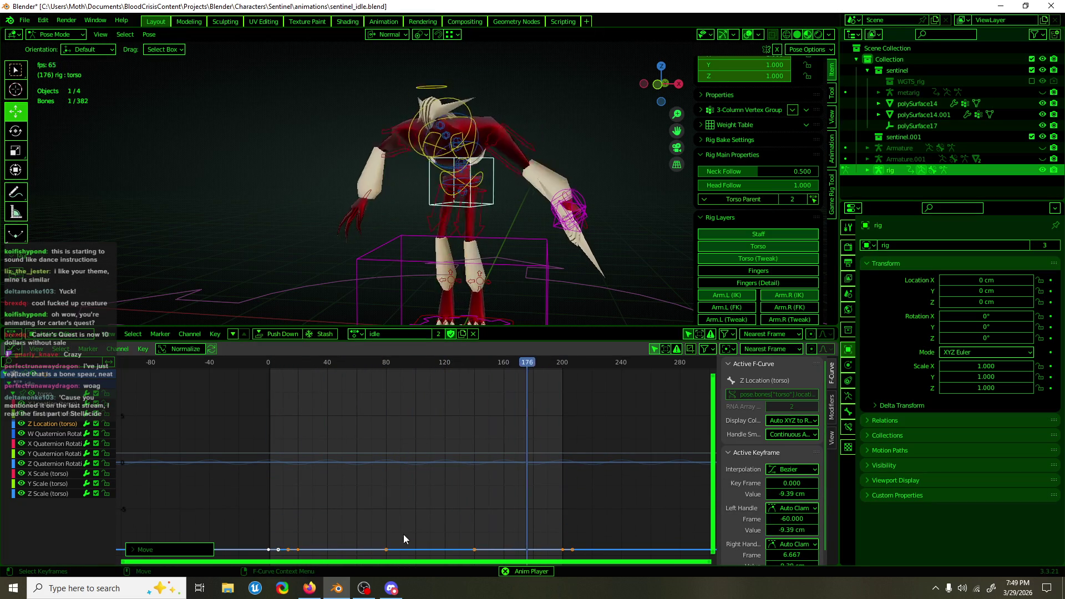
{"action": "scroll", "coordinate": [507, 270], "scroll_direction": "down", "scroll_amount": 3}
{"action": "scroll", "coordinate": [440, 433], "scroll_direction": "down", "scroll_amount": 2}
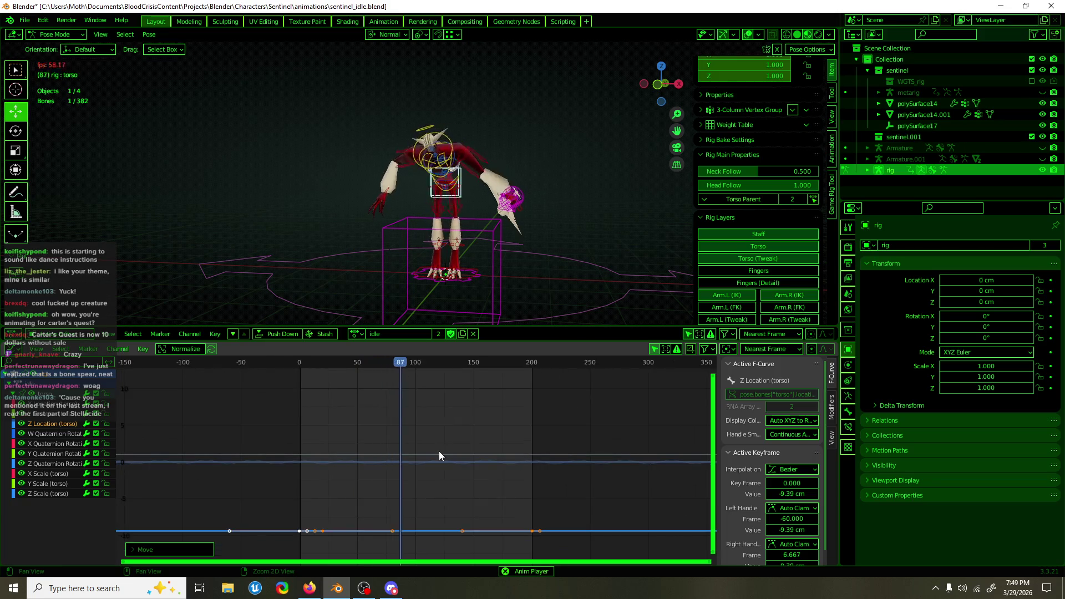
{"action": "middle_click_drag", "start_coordinate": [439, 451], "coordinate": [448, 394]}
{"action": "key", "text": "g"}
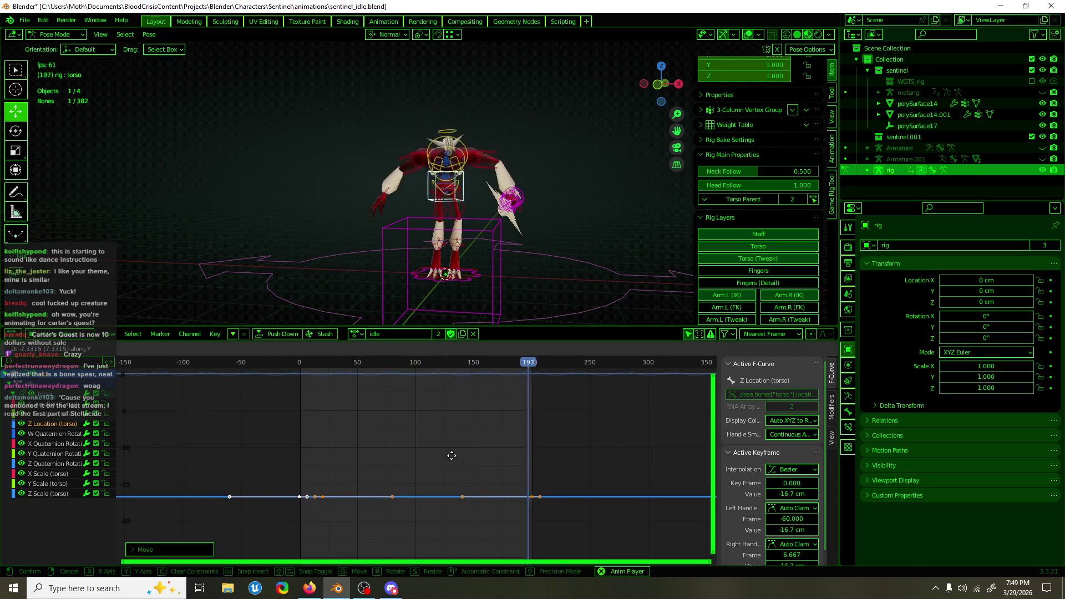
{"action": "left_click", "coordinate": [450, 496]}
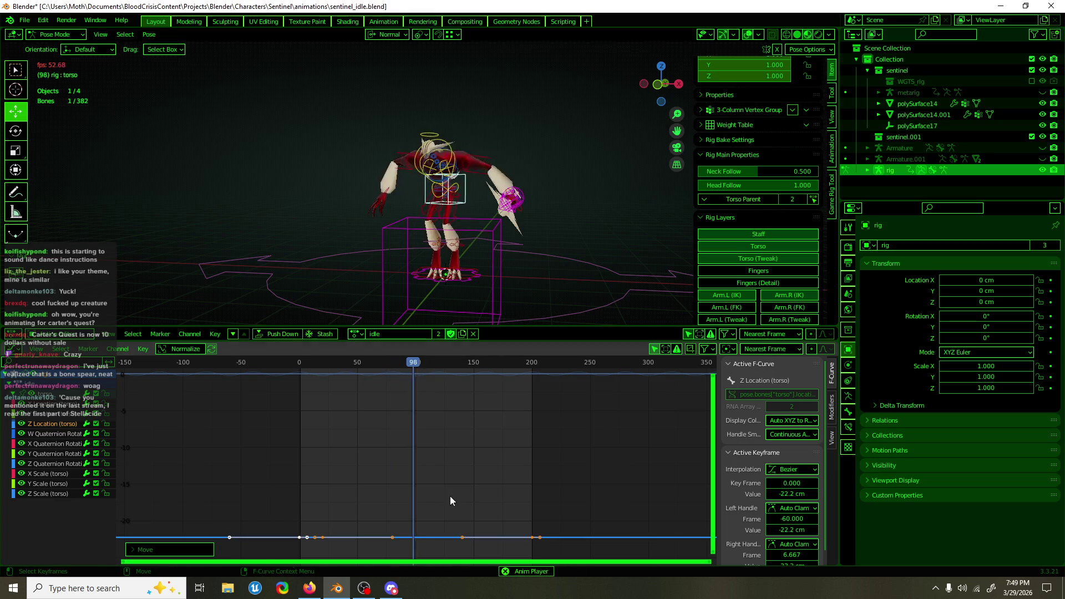
Drag the torso Z Location keys further down to -48.6 cm for a deeper crouch
{"action": "middle_click_drag", "start_coordinate": [495, 238], "coordinate": [499, 89]}
{"action": "mouse_move", "coordinate": [504, 192]}
{"action": "middle_mouse_down"}
{"action": "mouse_move", "coordinate": [473, 444]}
{"action": "mouse_move", "coordinate": [476, 409]}
{"action": "middle_mouse_up"}
{"action": "scroll", "coordinate": [468, 450], "scroll_direction": "down", "scroll_amount": 5}
{"action": "scroll", "coordinate": [469, 446], "scroll_direction": "down", "scroll_amount": 5}
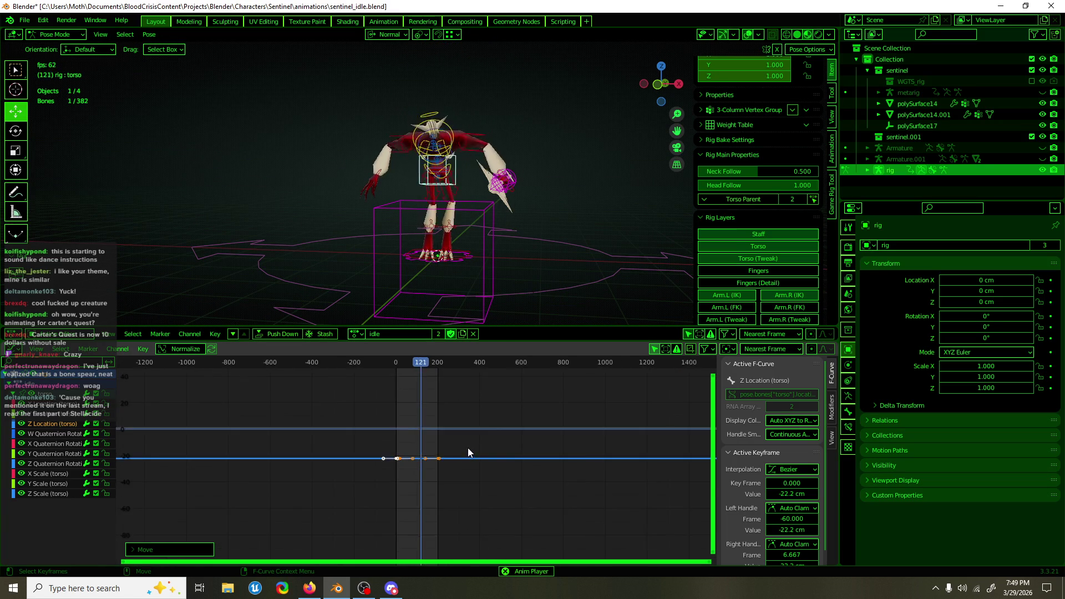
{"action": "key", "text": "g"}
{"action": "key", "text": "y"}
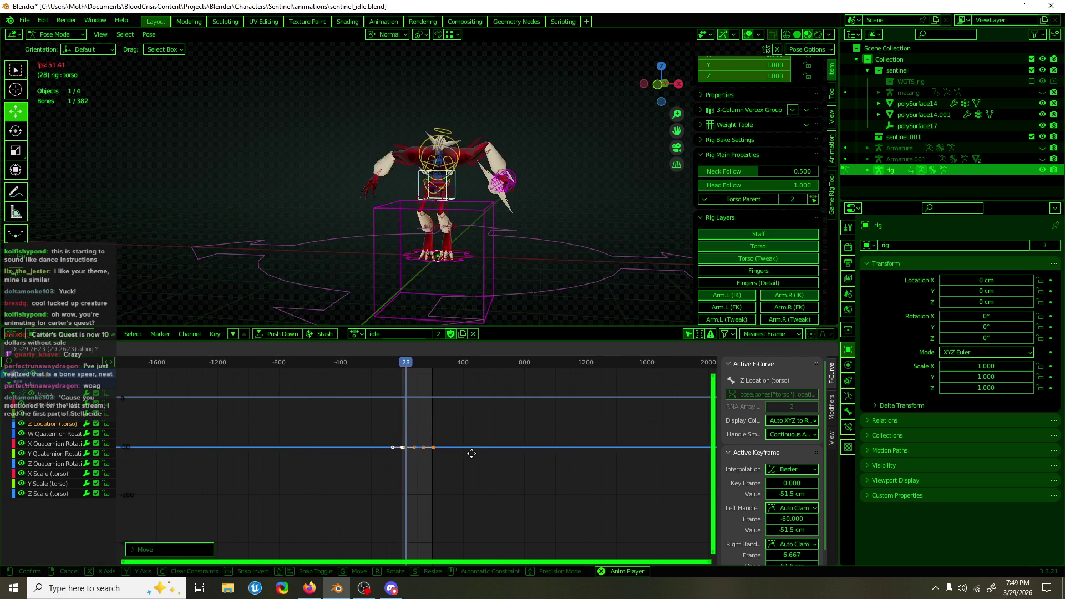
{"action": "left_click", "coordinate": [472, 450]}
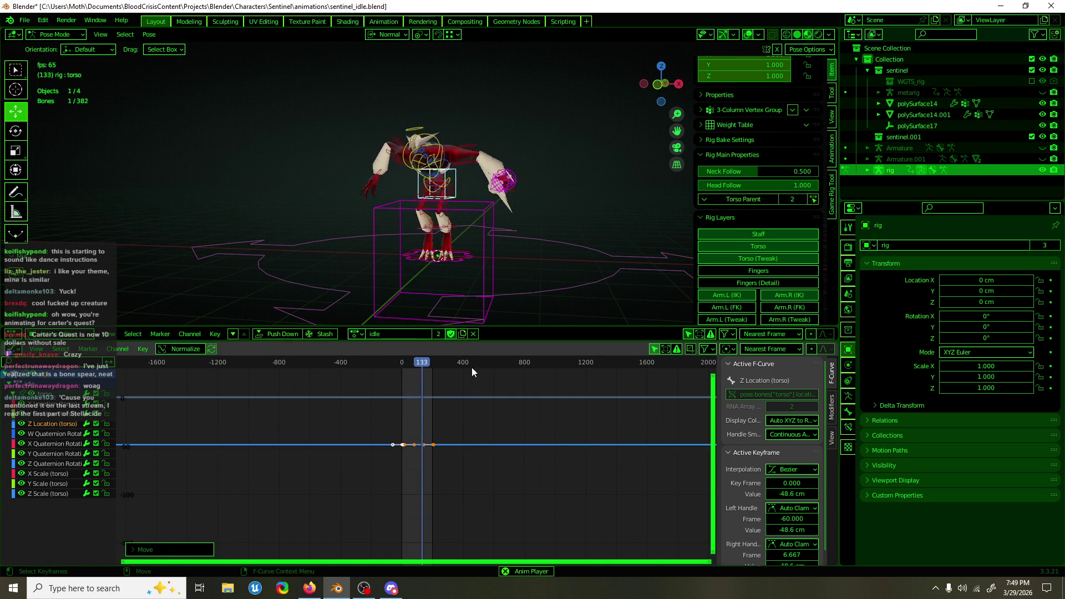
{"action": "scroll", "coordinate": [469, 241], "scroll_direction": "up", "scroll_amount": 2}
{"action": "middle_click_drag", "start_coordinate": [464, 246], "coordinate": [492, 324]}
{"action": "scroll", "coordinate": [477, 278], "scroll_direction": "up", "scroll_amount": 2}
{"action": "middle_click_drag", "start_coordinate": [478, 278], "coordinate": [512, 245]}
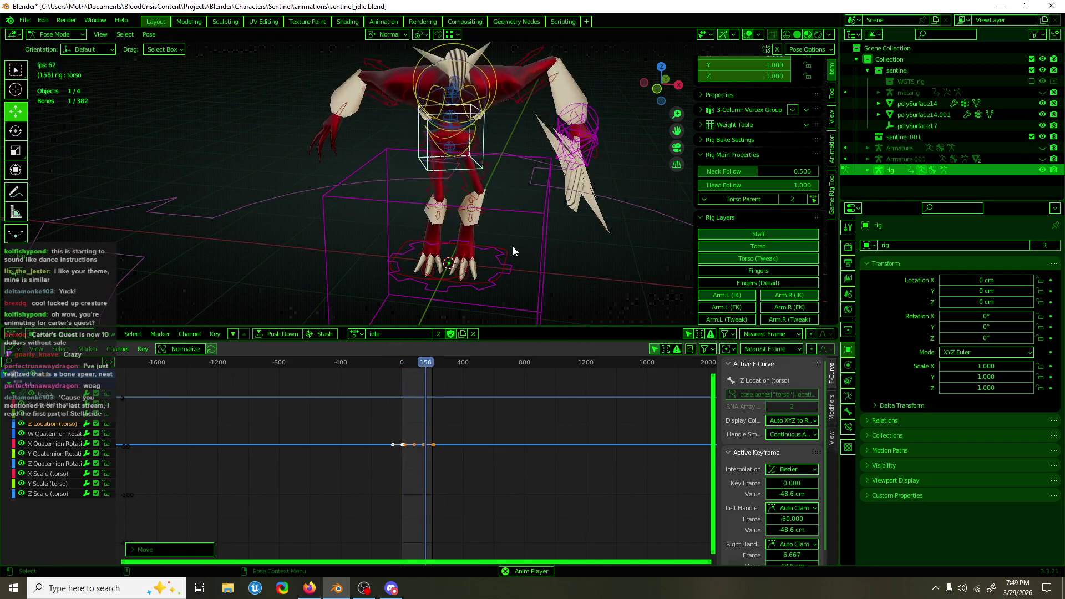
{"action": "left_click", "coordinate": [513, 247]}
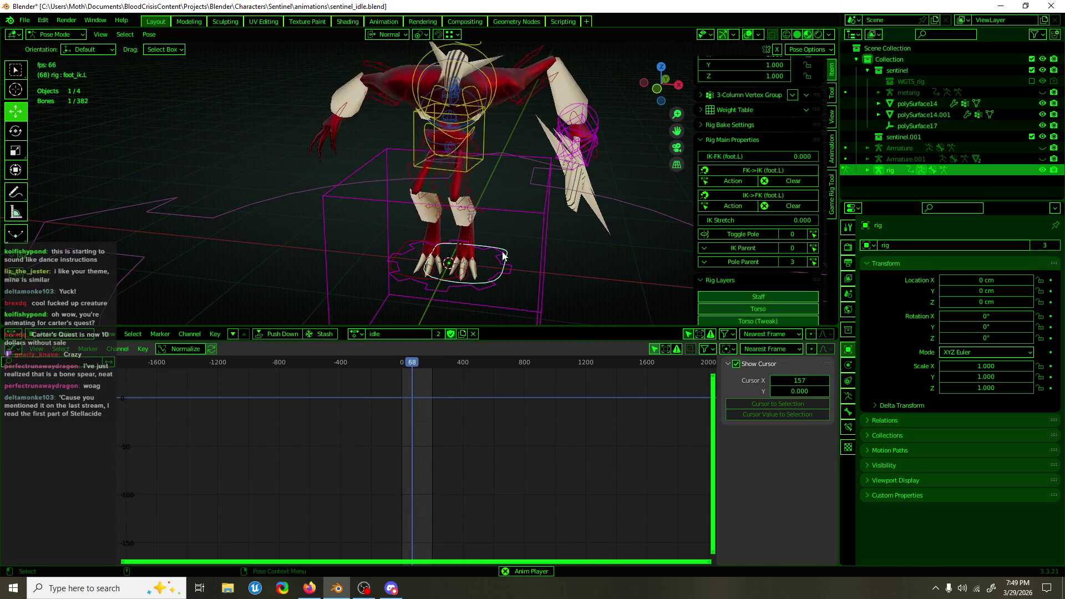
Return the current frame to 0 in the Graph Editor
{"action": "scroll", "coordinate": [499, 271], "scroll_direction": "up", "scroll_amount": 3}
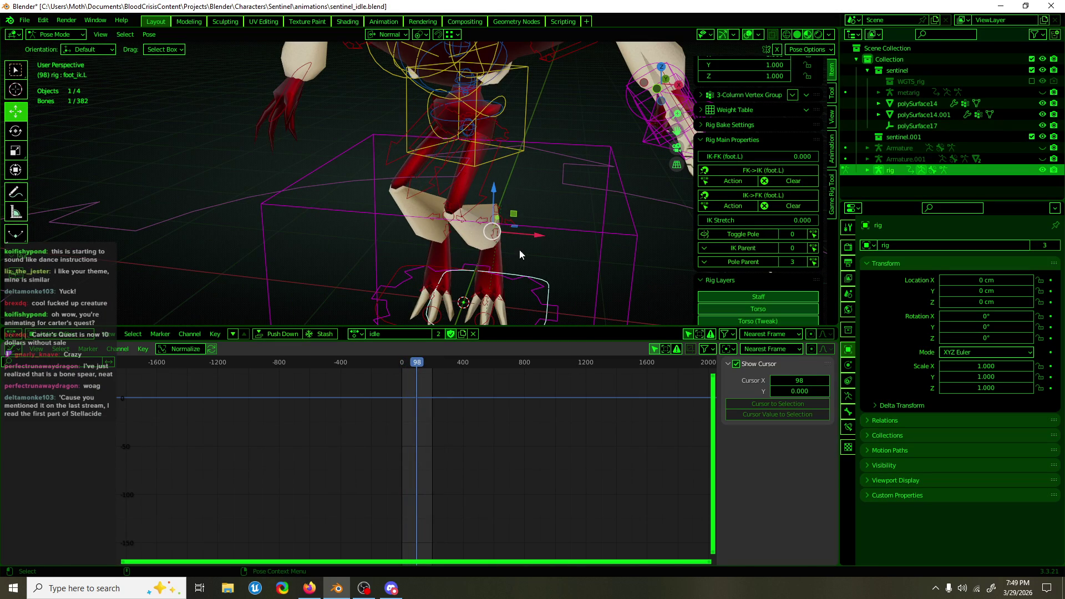
{"action": "left_click", "coordinate": [400, 364]}
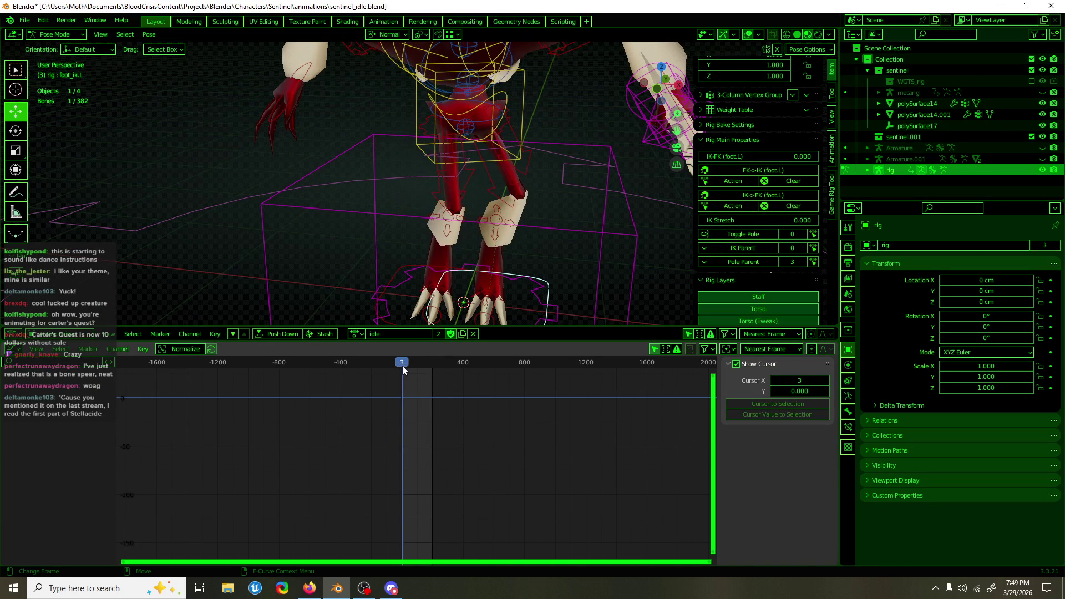
{"action": "left_click_drag", "start_coordinate": [402, 365], "coordinate": [400, 370]}
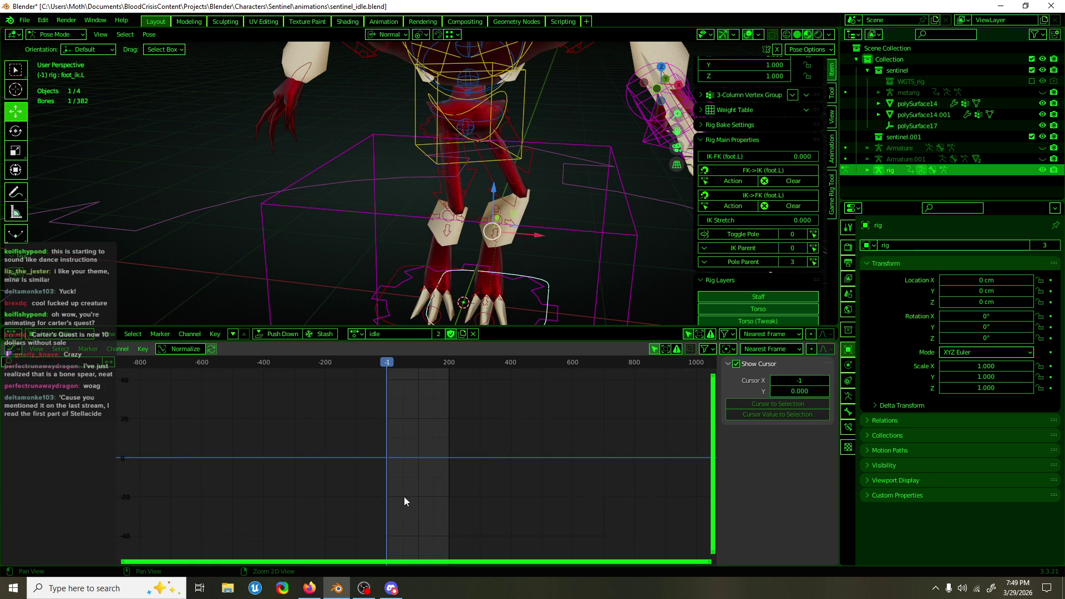
{"action": "middle_click_drag", "start_coordinate": [400, 506], "coordinate": [526, 498], "text": "ctrl"}
{"action": "middle_click_drag", "start_coordinate": [438, 499], "coordinate": [414, 509], "text": "ctrl"}
{"action": "left_click_drag", "start_coordinate": [251, 365], "coordinate": [252, 366]}
Slide the left foot IK control about 48 cm outward and turn it outward
{"action": "left_click_drag", "start_coordinate": [536, 237], "coordinate": [601, 242]}
{"action": "key", "text": "shift+space"}
{"action": "key", "text": "r"}
Move the right foot IK control about 50 cm outward and turn it outward
{"action": "left_click", "coordinate": [493, 302]}
{"action": "left_click_drag", "start_coordinate": [491, 239], "coordinate": [394, 243]}
{"action": "key", "text": "shift+space"}
{"action": "key", "text": "r"}
{"action": "scroll", "coordinate": [438, 200], "scroll_direction": "down", "scroll_amount": 4}
{"action": "left_click", "coordinate": [458, 192]}
Try moving the left thigh IK control sideways, then cancel the move
{"action": "key", "text": "shift+space"}
{"action": "key", "text": "g"}
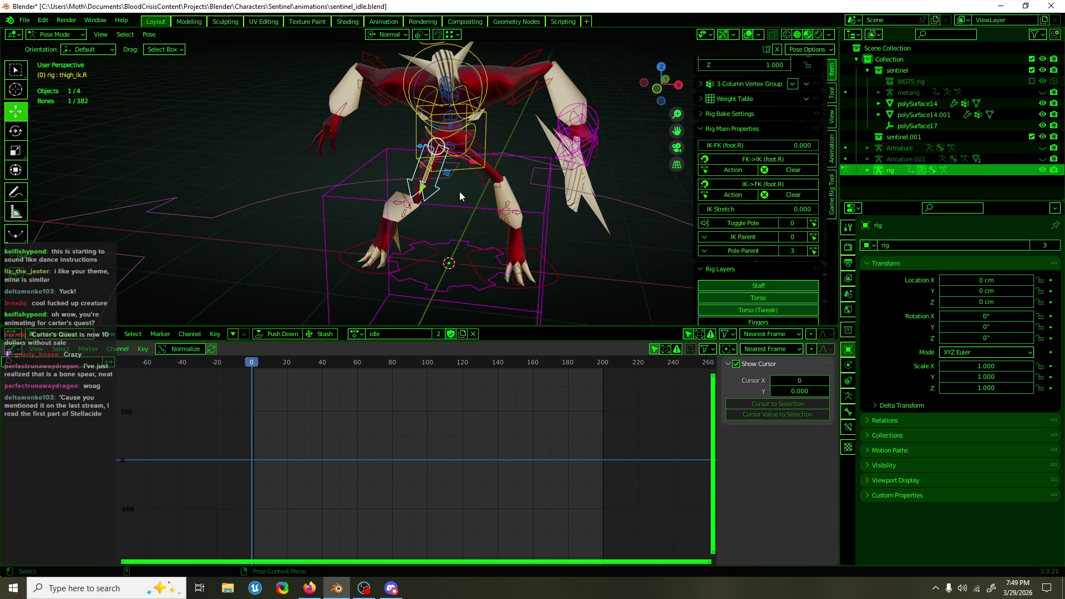
{"action": "mouse_move", "coordinate": [464, 195]}
{"action": "middle_mouse_down"}
{"action": "mouse_move", "coordinate": [490, 158]}
{"action": "mouse_move", "coordinate": [506, 161]}
{"action": "middle_mouse_up"}
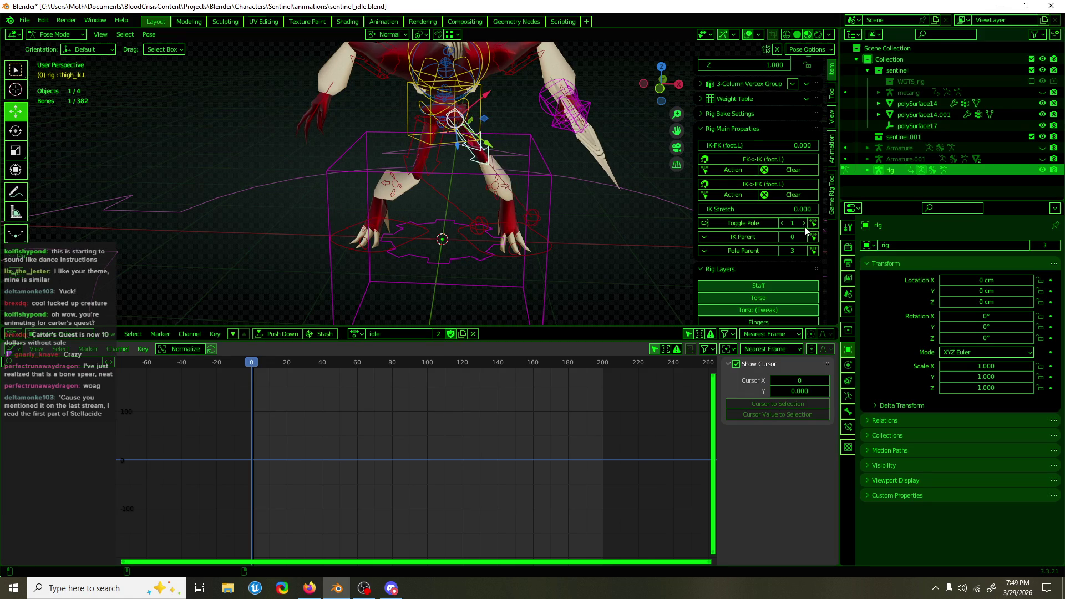
{"action": "left_click_drag", "start_coordinate": [517, 219], "coordinate": [348, 226]}
{"action": "right_click", "coordinate": [348, 227]}
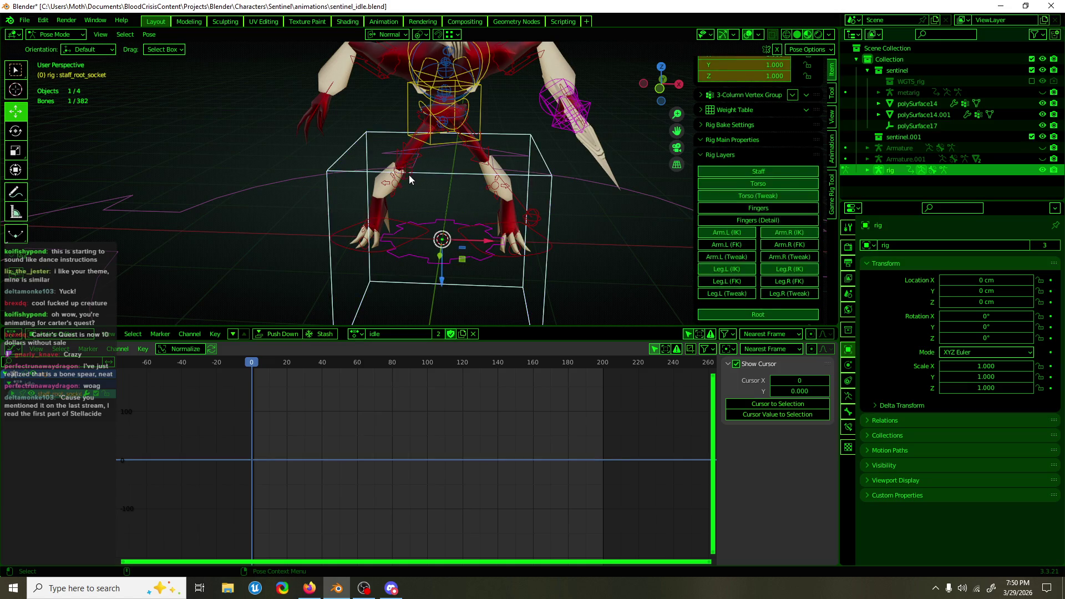
Shift the leg control left and reposition the left thigh IK target
{"action": "middle_click_drag", "start_coordinate": [409, 174], "coordinate": [407, 188]}
{"action": "left_click_drag", "start_coordinate": [438, 176], "coordinate": [400, 173]}
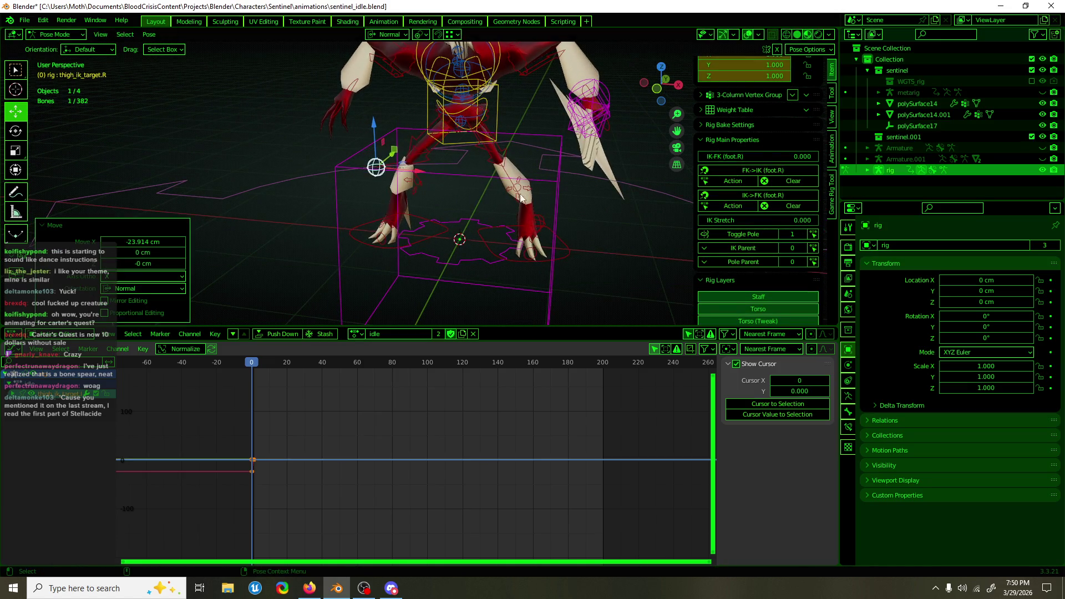
{"action": "middle_click_drag", "start_coordinate": [399, 173], "coordinate": [541, 216]}
{"action": "left_click", "coordinate": [541, 217]}
{"action": "mouse_move", "coordinate": [717, 249]}
{"action": "middle_mouse_down"}
{"action": "mouse_move", "coordinate": [623, 247]}
{"action": "mouse_move", "coordinate": [688, 244]}
{"action": "middle_mouse_up"}
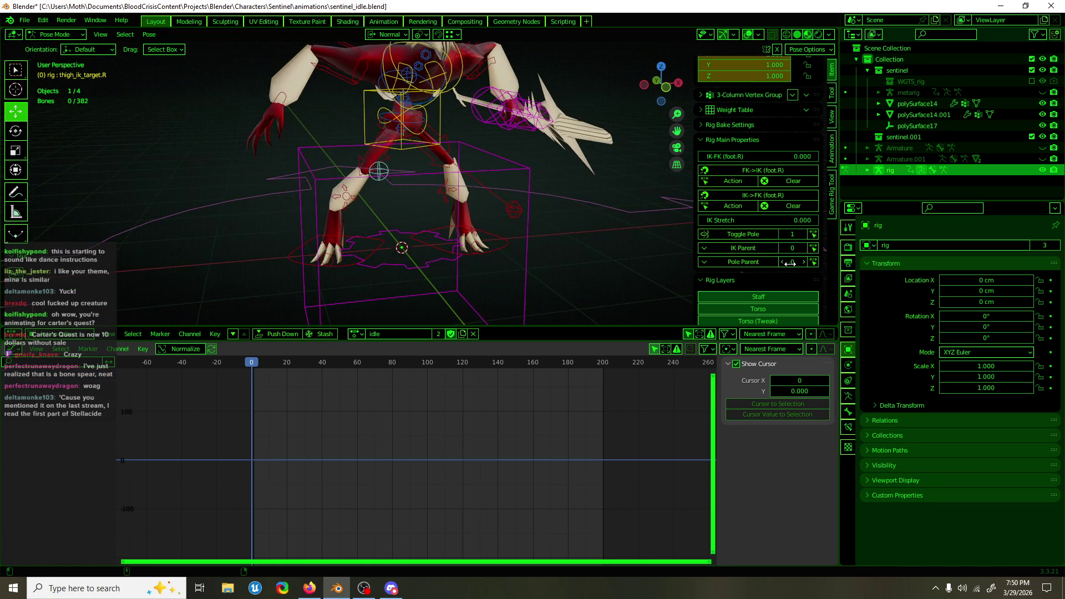
{"action": "left_click", "coordinate": [506, 205]}
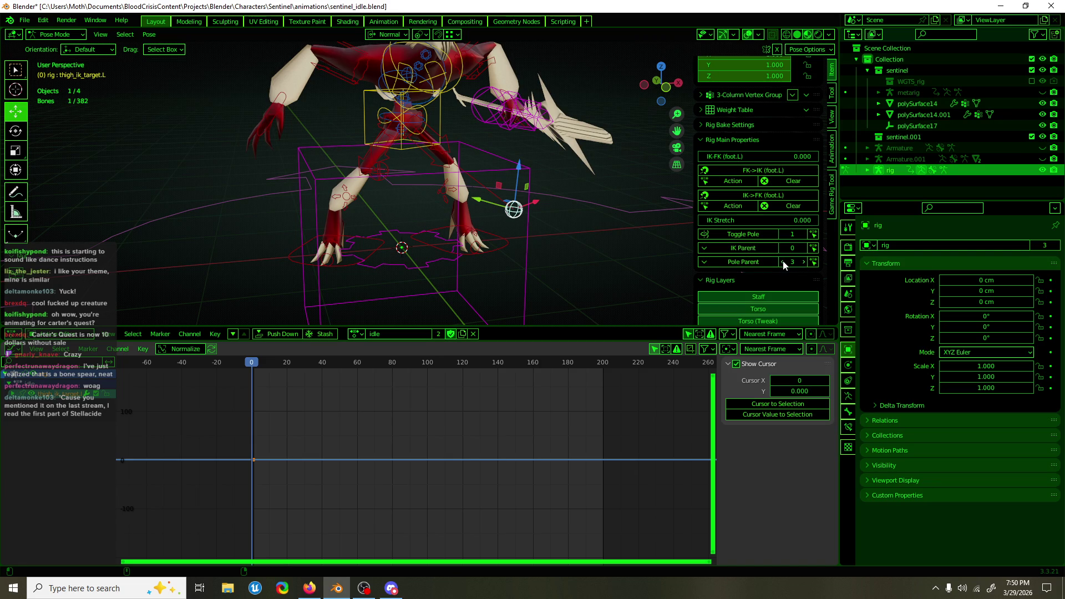
{"action": "mouse_move", "coordinate": [641, 242]}
{"action": "middle_mouse_down"}
{"action": "mouse_move", "coordinate": [555, 222]}
{"action": "mouse_move", "coordinate": [442, 300]}
{"action": "middle_mouse_up"}
{"action": "key", "text": "g"}
{"action": "left_click", "coordinate": [553, 189]}
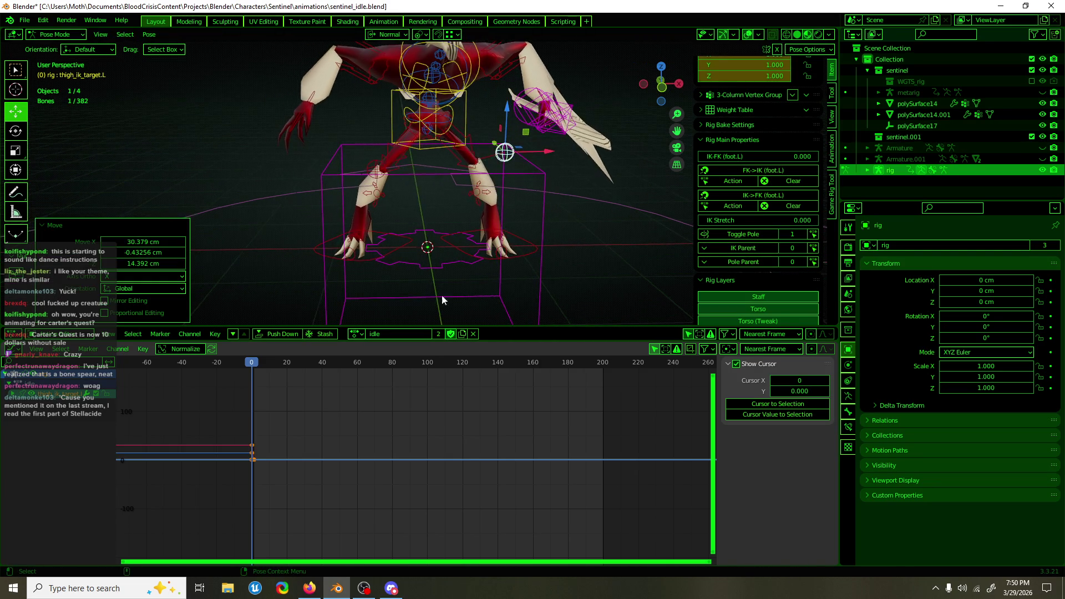
At frame 0, select all rig bones and delete their stray keys near frame 1
{"action": "left_click_drag", "start_coordinate": [252, 363], "coordinate": [252, 364]}
{"action": "key", "text": "a"}
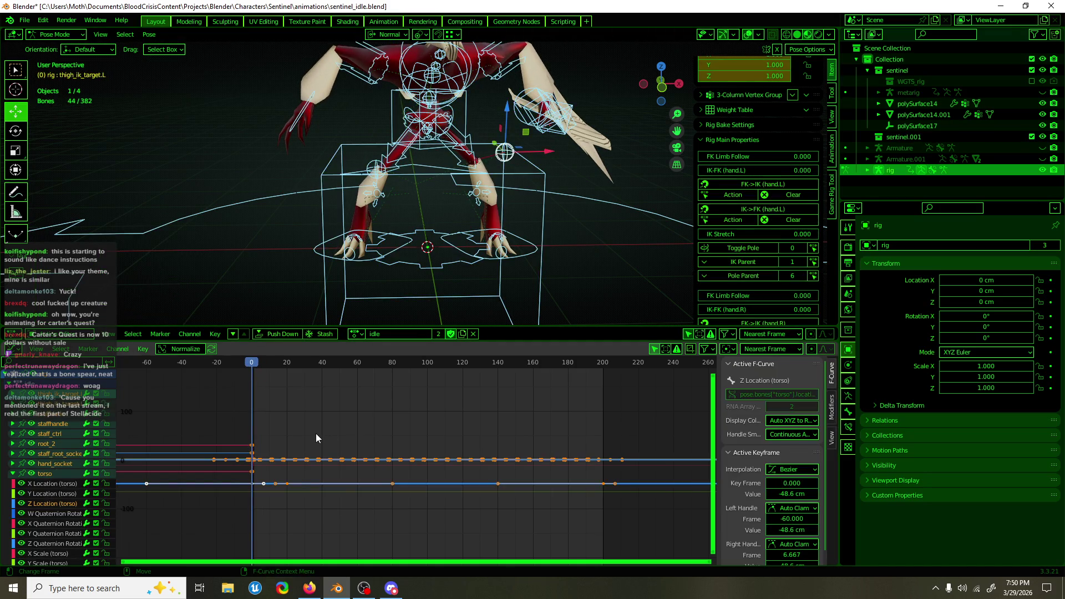
{"action": "scroll", "coordinate": [315, 434], "scroll_direction": "up", "scroll_amount": 3}
{"action": "middle_click_drag", "start_coordinate": [315, 434], "coordinate": [488, 404]}
{"action": "scroll", "coordinate": [488, 405], "scroll_direction": "up", "scroll_amount": 10}
{"action": "left_click", "coordinate": [581, 411]}
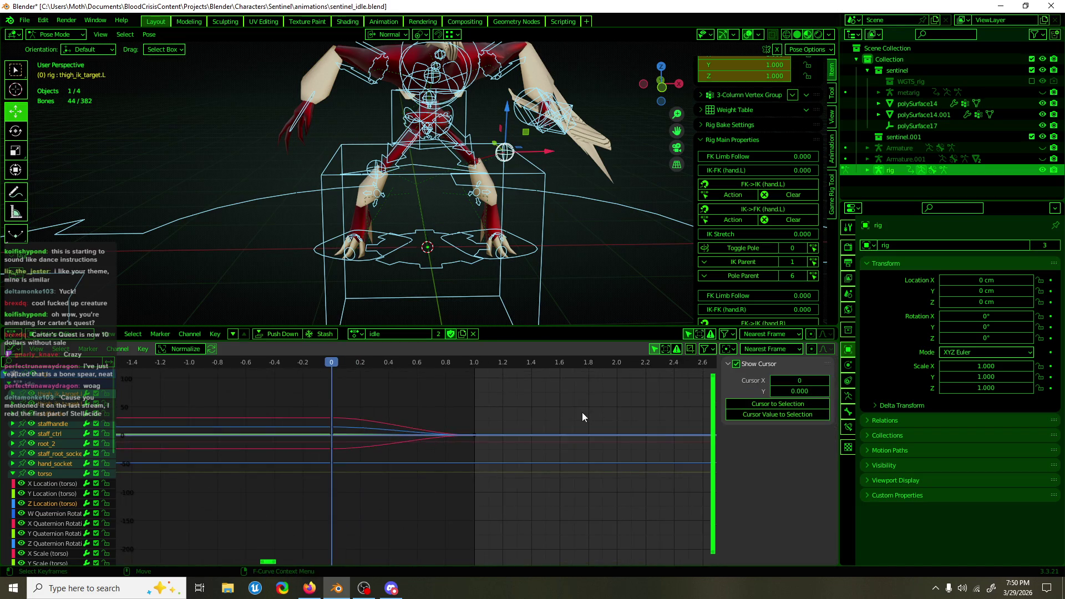
{"action": "left_click_drag", "start_coordinate": [495, 442], "coordinate": [465, 454]}
{"action": "key", "text": "Delete"}
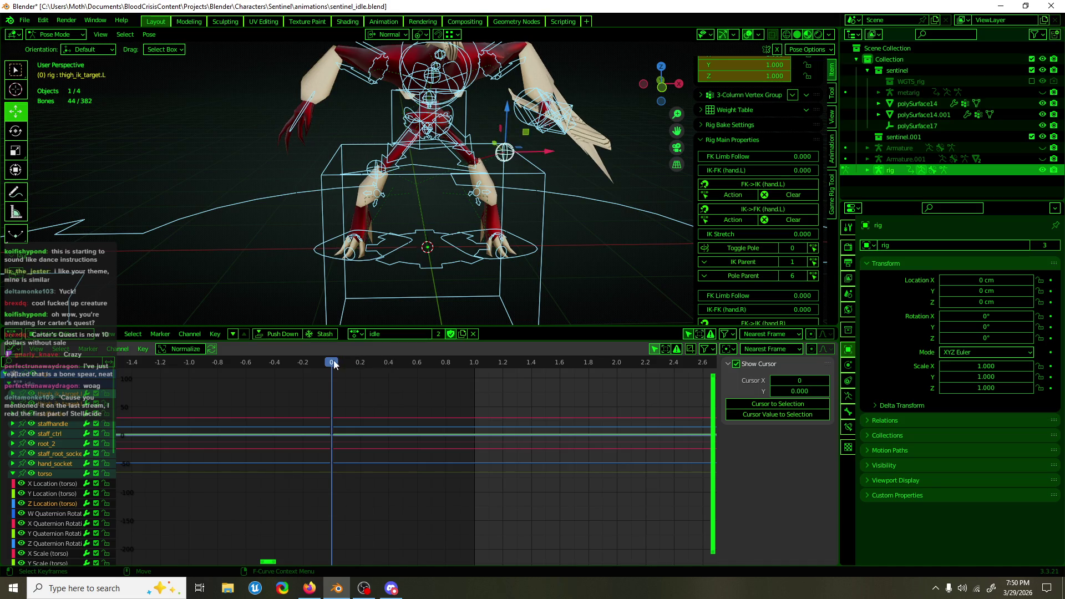
Scrub through the first frames to check the held pose, then select the head bone
{"action": "left_click", "coordinate": [414, 365]}
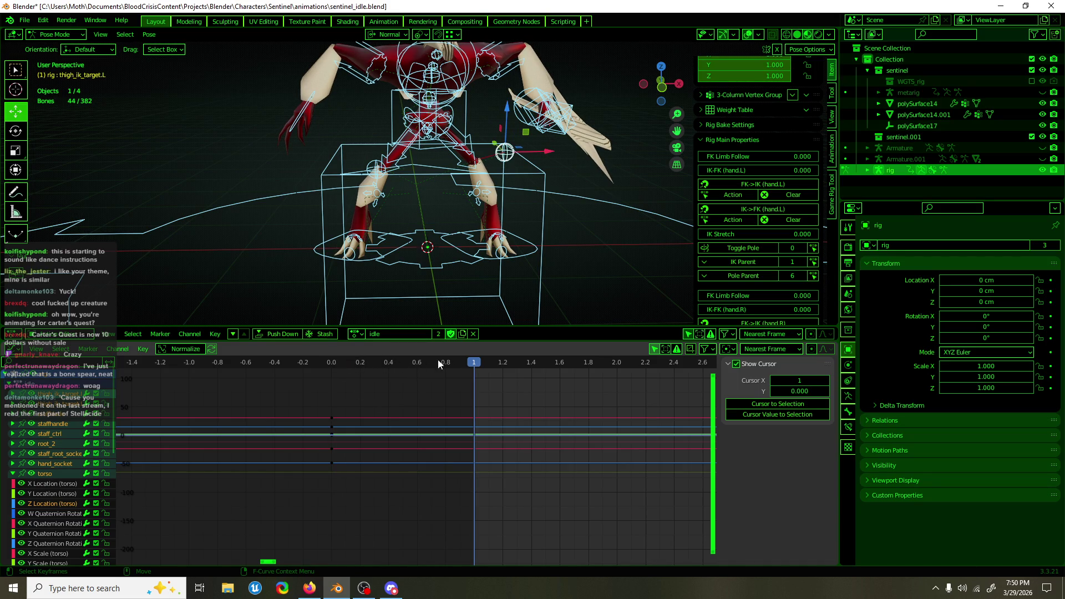
{"action": "scroll", "coordinate": [520, 234], "scroll_direction": "down", "scroll_amount": 5}
{"action": "scroll", "coordinate": [496, 415], "scroll_direction": "down", "scroll_amount": 6}
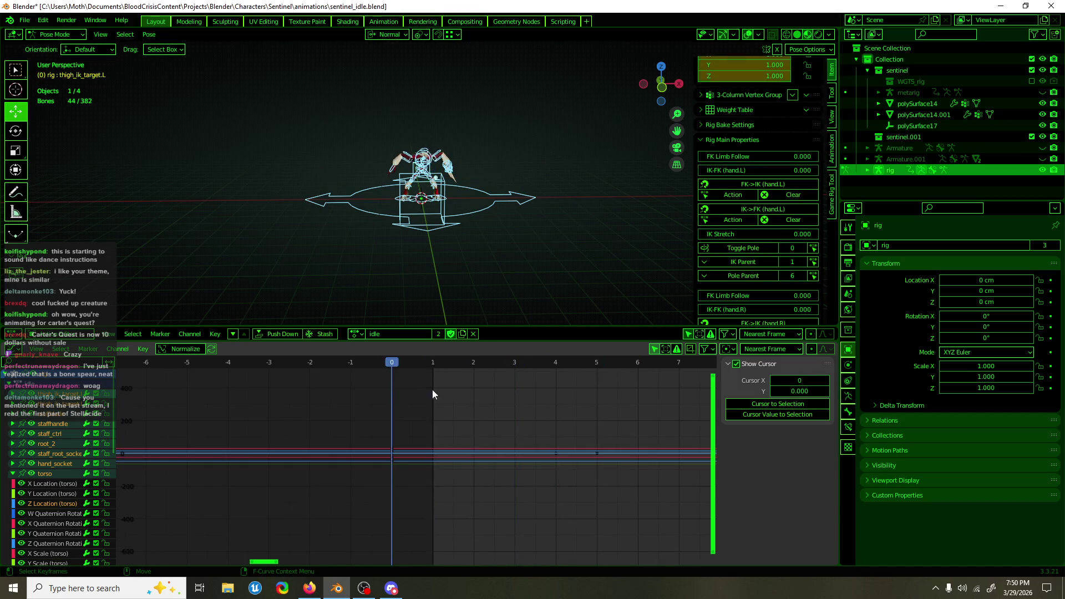
{"action": "scroll", "coordinate": [422, 194], "scroll_direction": "up", "scroll_amount": 5}
{"action": "left_click_drag", "start_coordinate": [397, 369], "coordinate": [483, 370]}
{"action": "scroll", "coordinate": [517, 401], "scroll_direction": "down", "scroll_amount": 8}
{"action": "mouse_move", "coordinate": [417, 367]}
{"action": "left_mouse_down"}
{"action": "mouse_move", "coordinate": [383, 367]}
{"action": "mouse_move", "coordinate": [613, 371]}
{"action": "mouse_move", "coordinate": [603, 371]}
{"action": "left_mouse_up"}
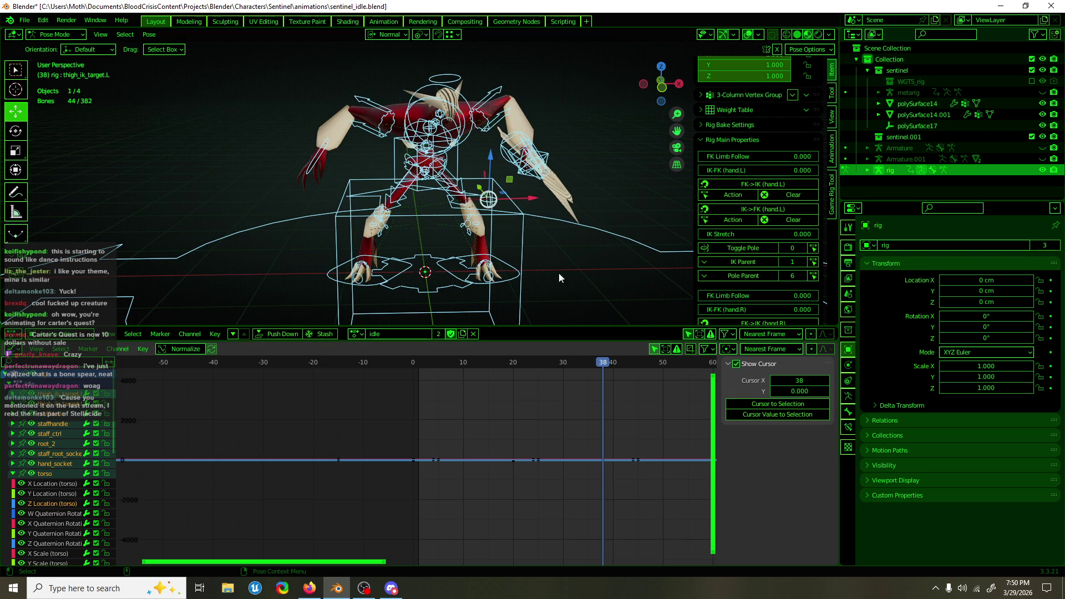
{"action": "left_click", "coordinate": [448, 76]}
{"action": "scroll", "coordinate": [515, 152], "scroll_direction": "up", "scroll_amount": 5}
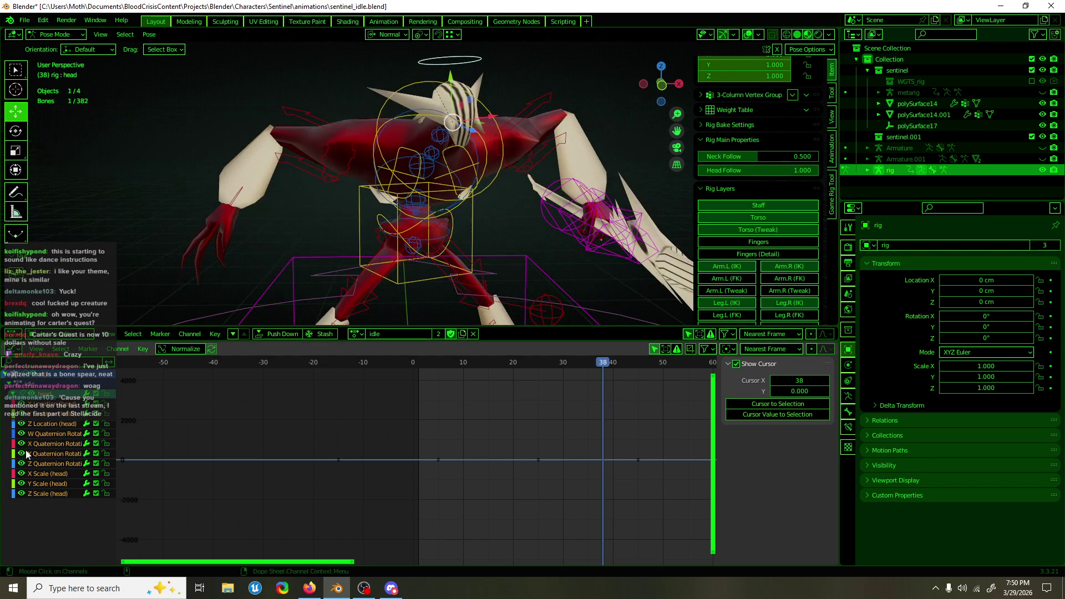
Frame the head's X and Y Quaternion Rotation curves and set the current frame to 44
{"action": "left_click", "coordinate": [42, 443]}
{"action": "key", "text": "Home"}
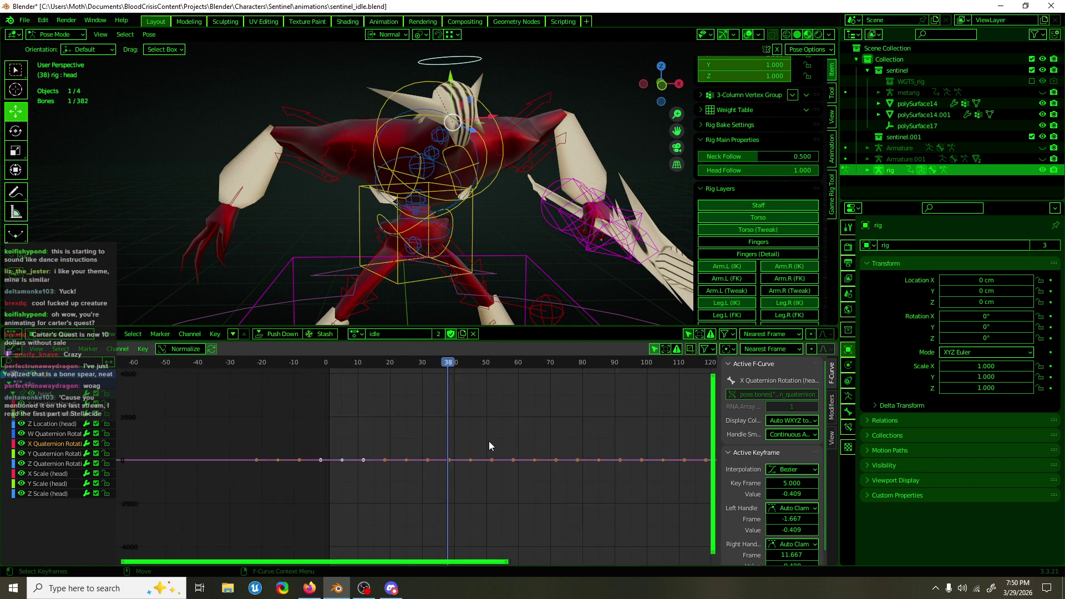
{"action": "mouse_move", "coordinate": [488, 441]}
{"action": "middle_mouse_down", "text": "ctrl"}
{"action": "mouse_move", "coordinate": [493, 407]}
{"action": "mouse_move", "coordinate": [523, 463]}
{"action": "mouse_move", "coordinate": [516, 430]}
{"action": "mouse_move", "coordinate": [542, 524]}
{"action": "mouse_move", "coordinate": [504, 345]}
{"action": "middle_mouse_up", "text": "ctrl"}
{"action": "left_click", "coordinate": [54, 452]}
{"action": "key", "text": "Home"}
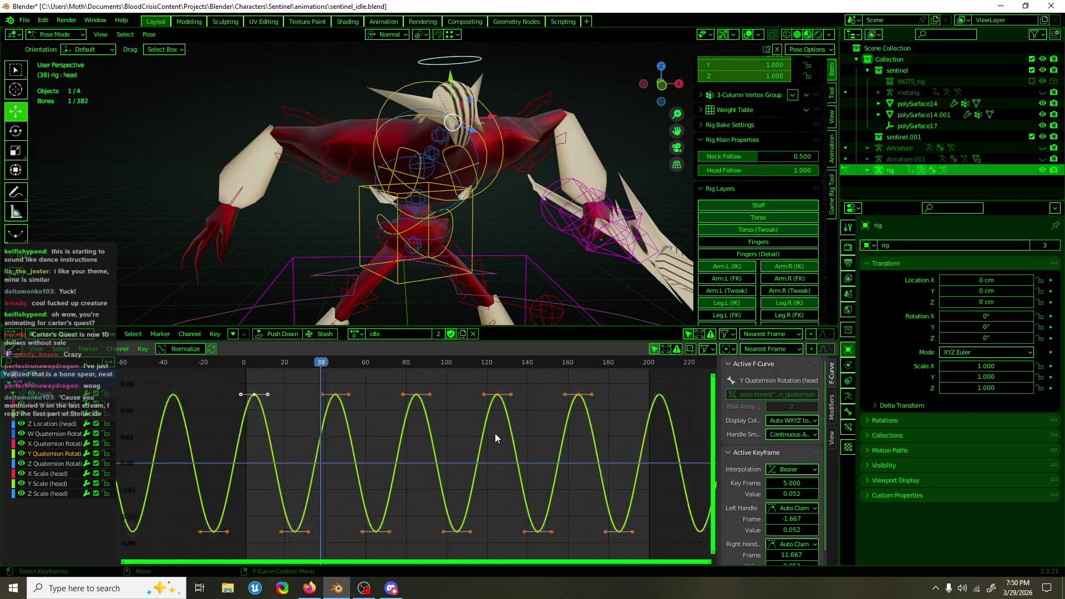
{"action": "left_click_drag", "start_coordinate": [335, 367], "coordinate": [352, 413]}
{"action": "key", "text": "g"}
{"action": "key", "text": "Escape"}
Make the Y rotation sine keys (frames 0–185) taller and shift them along time
{"action": "scroll", "coordinate": [372, 431], "scroll_direction": "down", "scroll_amount": 3}
{"action": "key", "text": "b"}
{"action": "left_click_drag", "start_coordinate": [516, 427], "coordinate": [312, 510]}
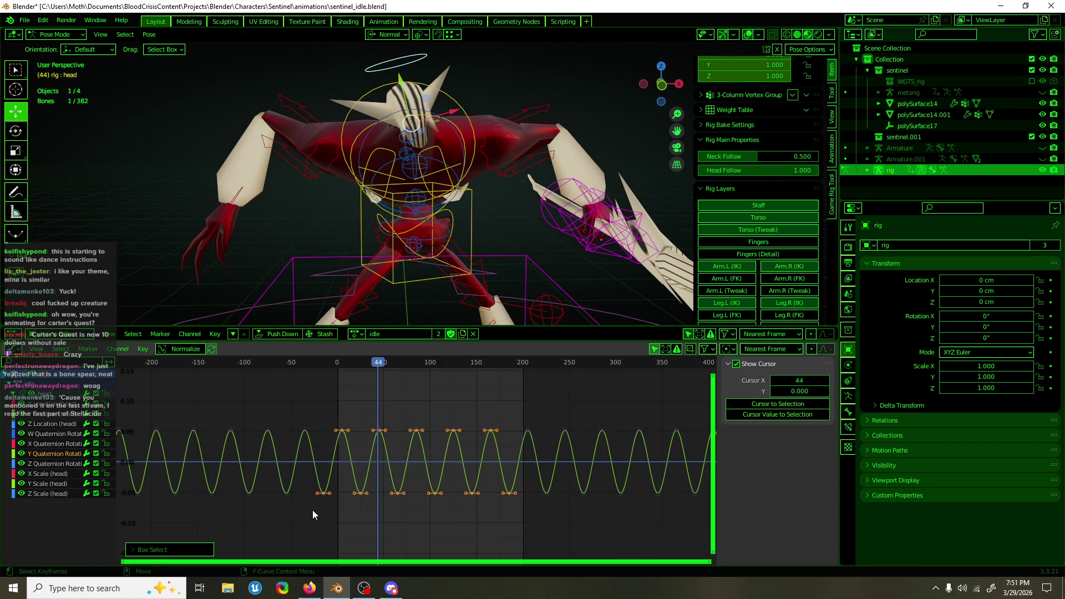
{"action": "key", "text": "space"}
{"action": "key", "text": "s"}
{"action": "key", "text": "y"}
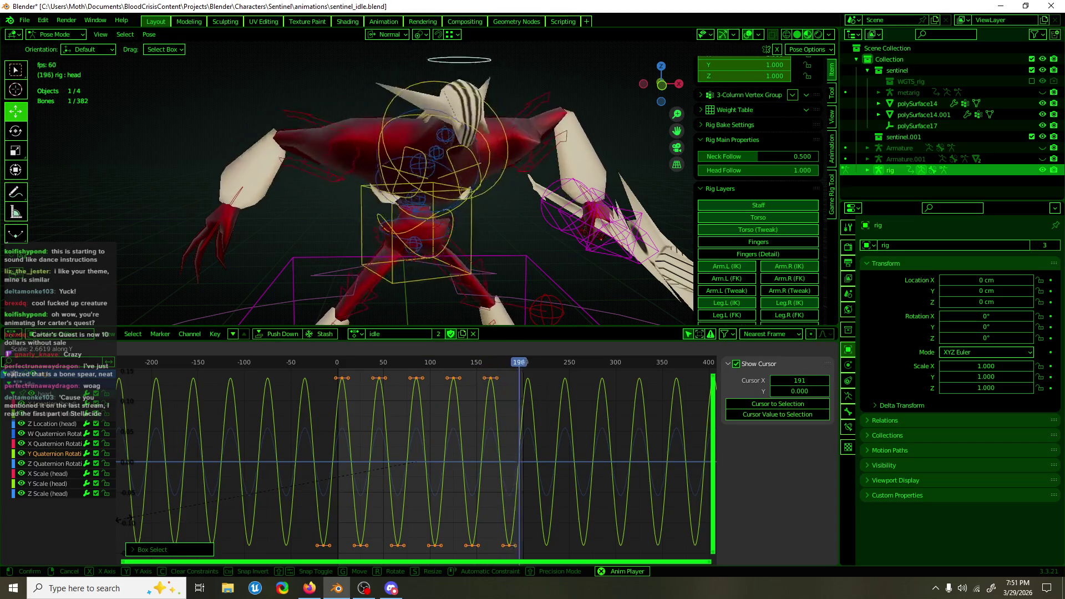
{"action": "left_click", "coordinate": [502, 474]}
{"action": "key", "text": "g"}
{"action": "key", "text": "x"}
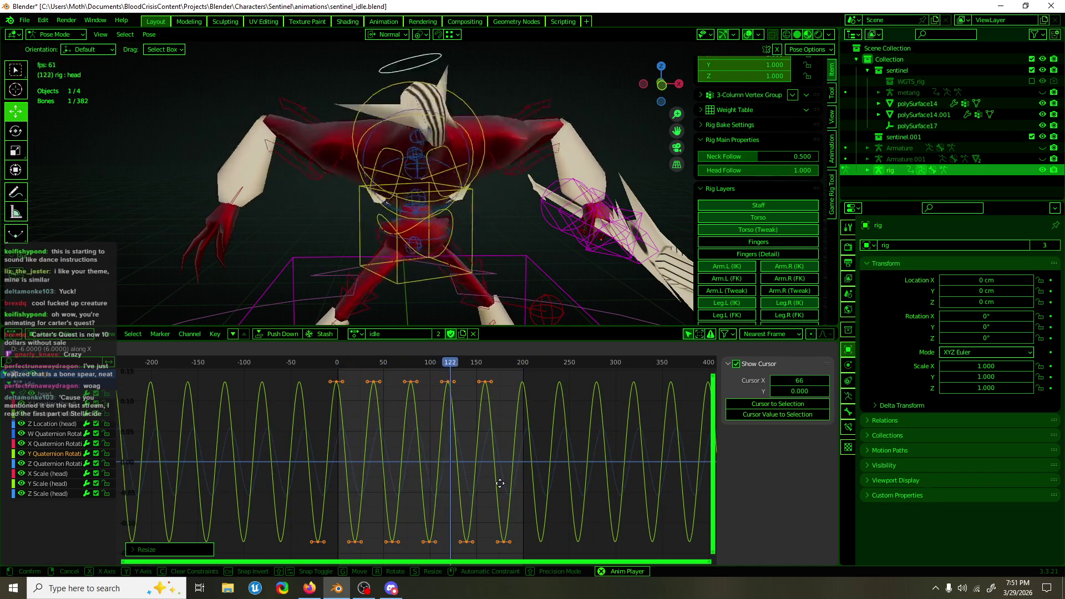
{"action": "left_click", "coordinate": [499, 484]}
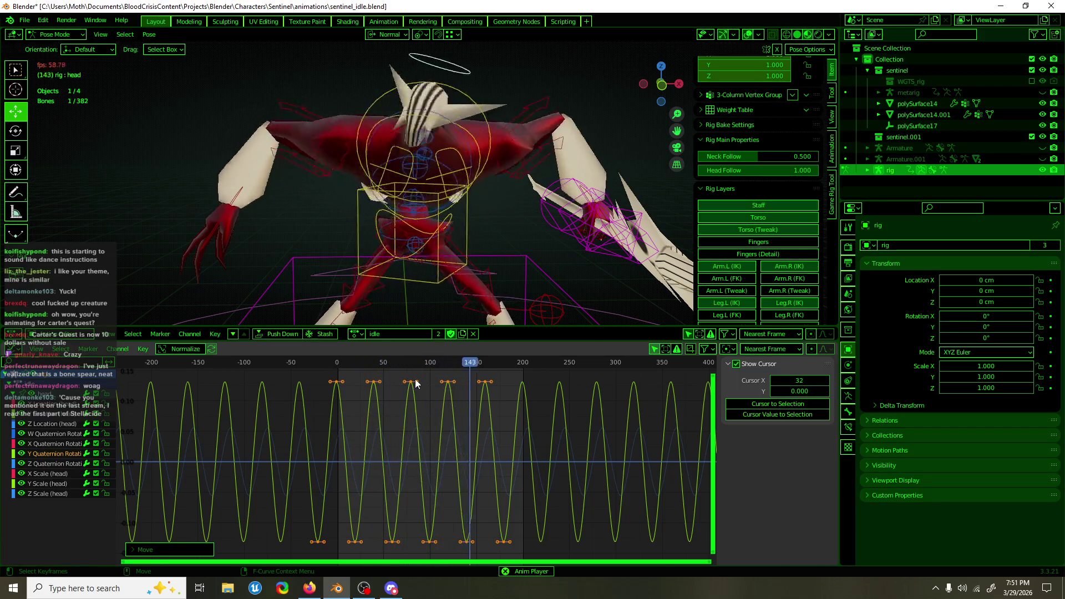
Lock the Y Quaternion Rotation curve and try moving a peak key, cancelling the move
{"action": "key", "text": "Tab"}
{"action": "key", "text": "Tab"}
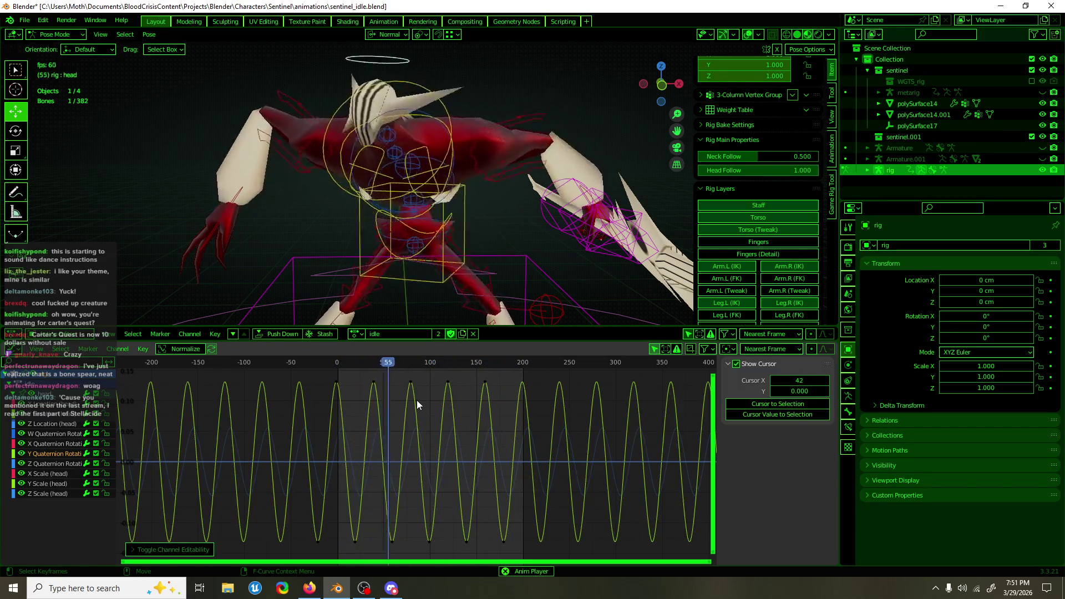
{"action": "left_click_drag", "start_coordinate": [391, 378], "coordinate": [420, 399]}
{"action": "key", "text": "g"}
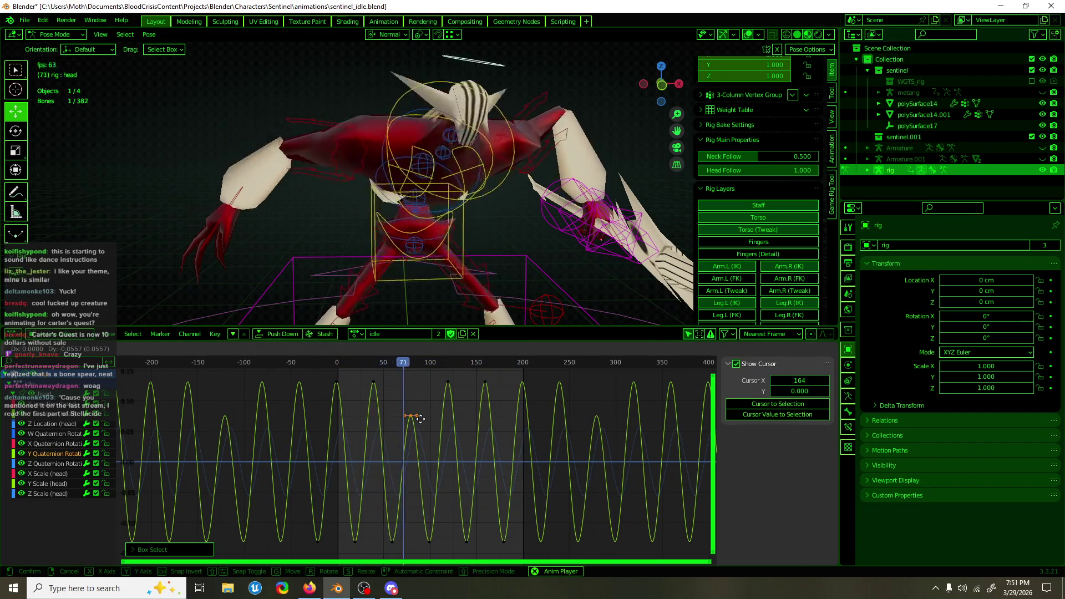
{"action": "key", "text": "Escape"}
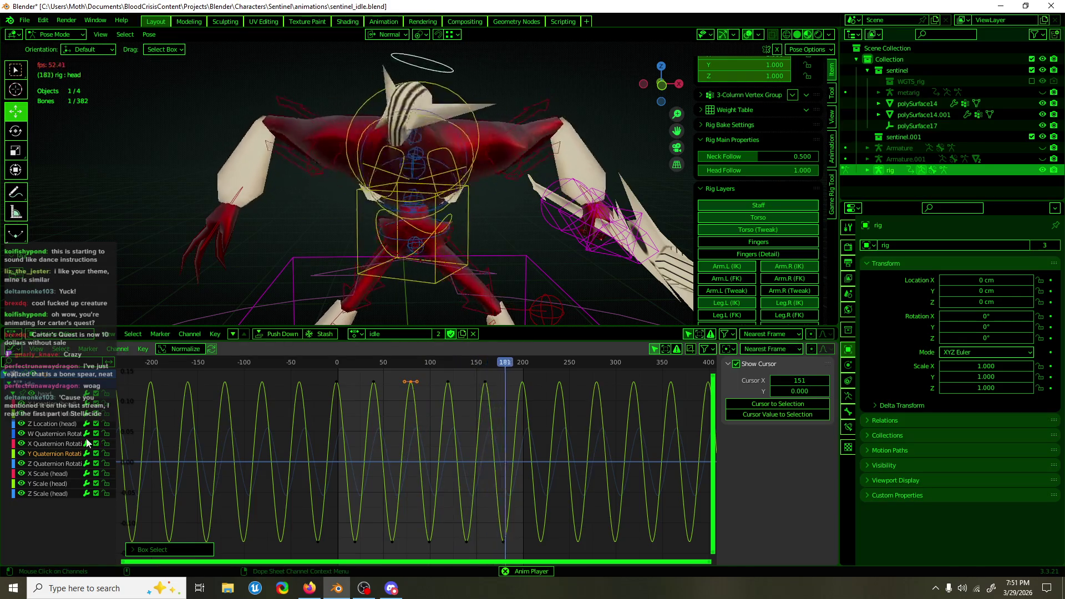
Stretch the Z Quaternion Rotation curve vertically and experiment with shifting and rotating its keys
{"action": "left_click", "coordinate": [54, 464]}
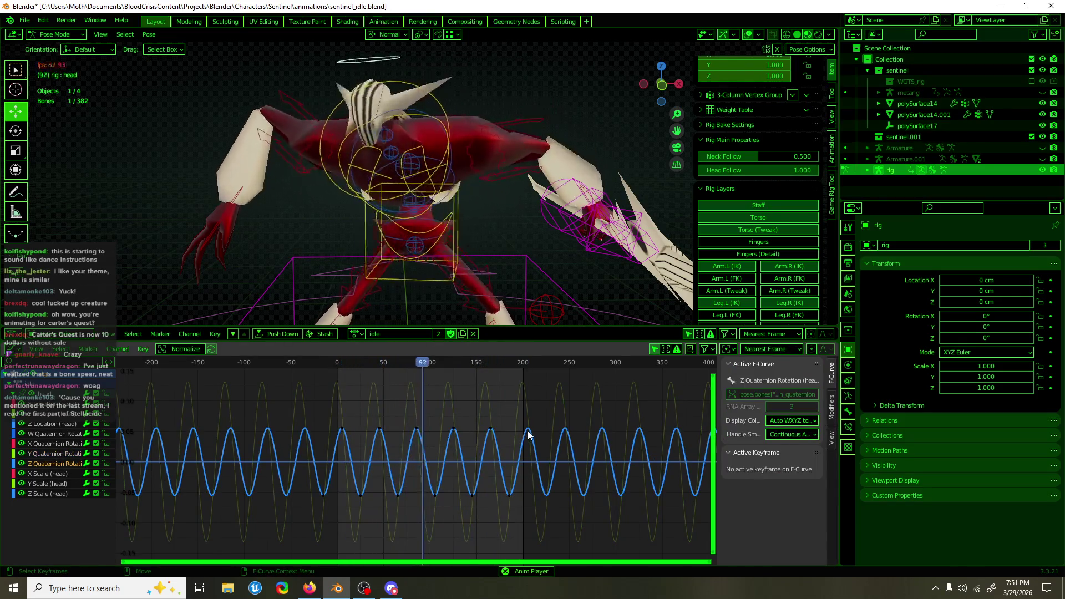
{"action": "key", "text": "s"}
{"action": "key", "text": "y"}
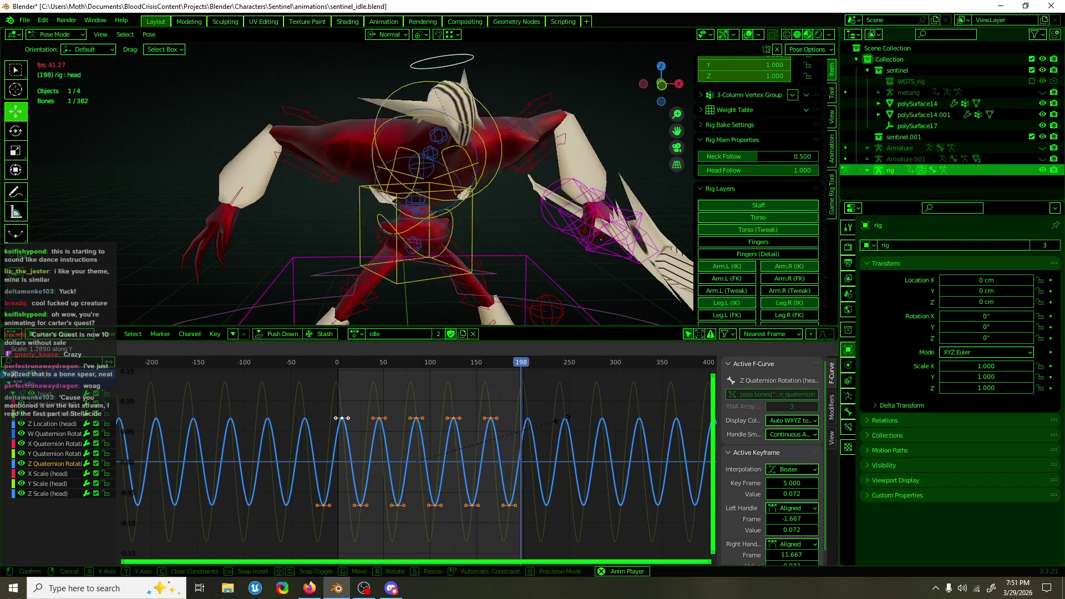
{"action": "left_click", "coordinate": [578, 416]}
{"action": "key", "text": "g"}
{"action": "key", "text": "x"}
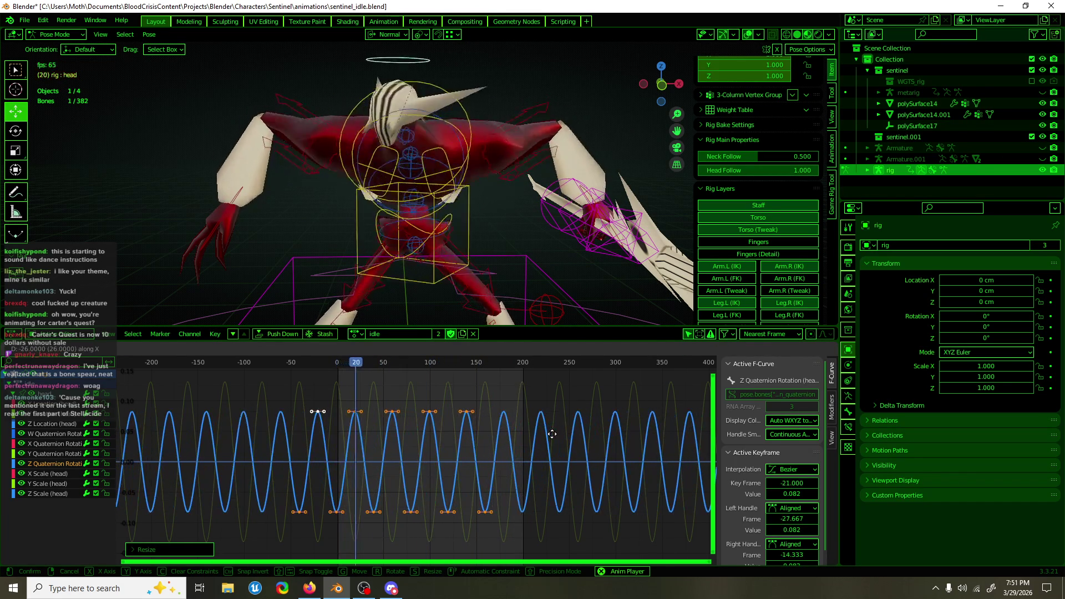
{"action": "key", "text": "Escape"}
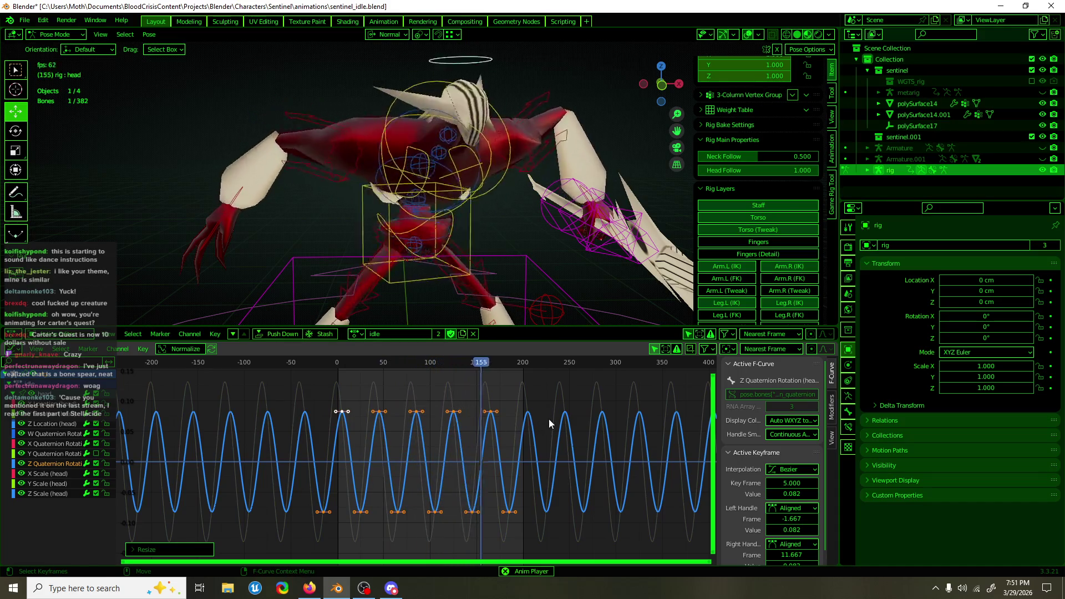
{"action": "key", "text": "g"}
{"action": "key", "text": "x"}
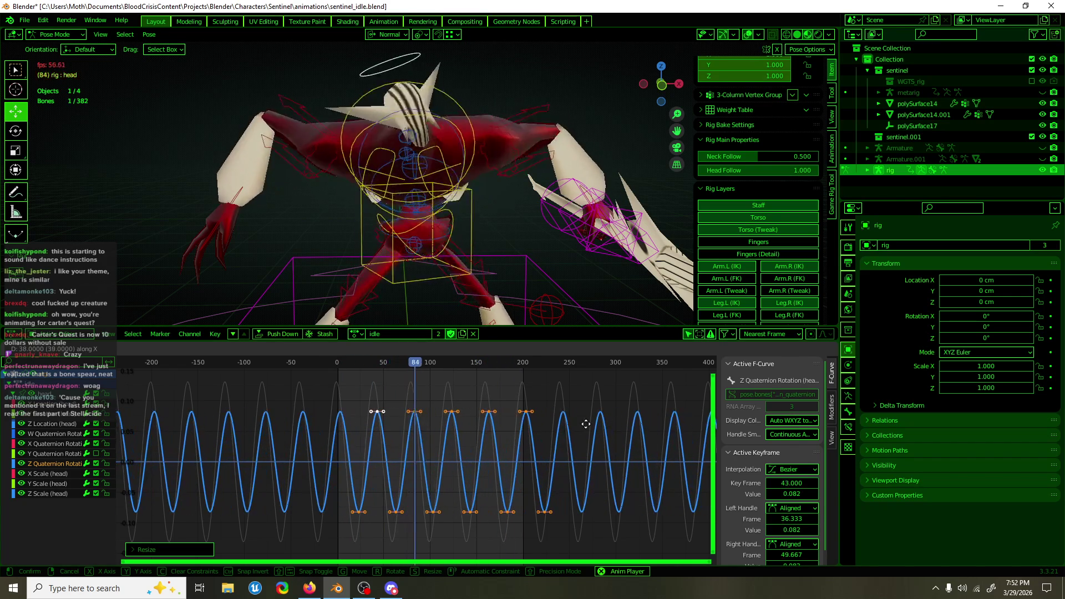
{"action": "key", "text": "r"}
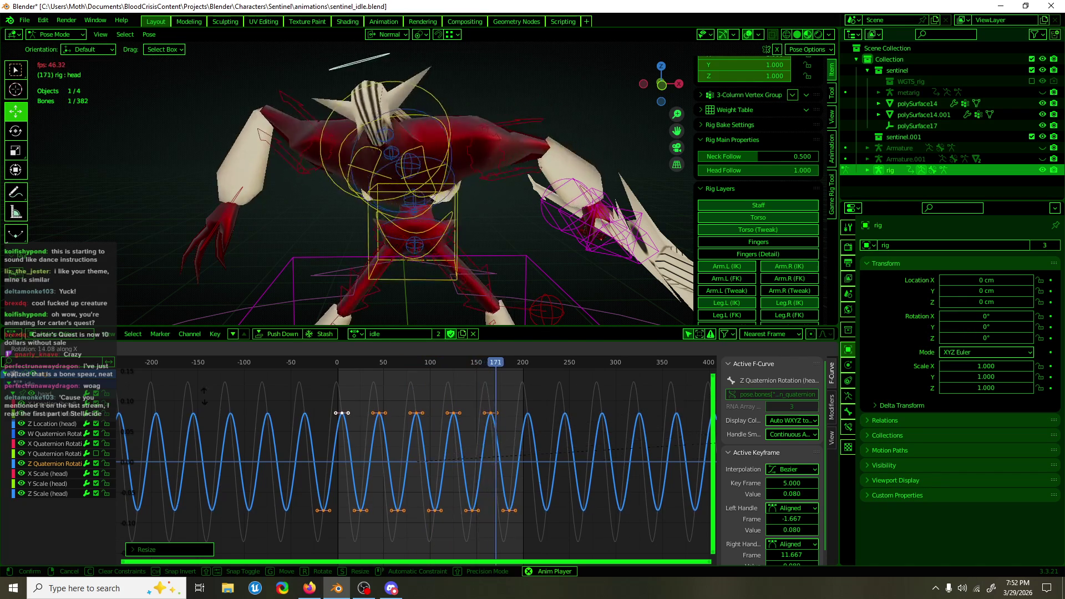
{"action": "left_click", "coordinate": [263, 423]}
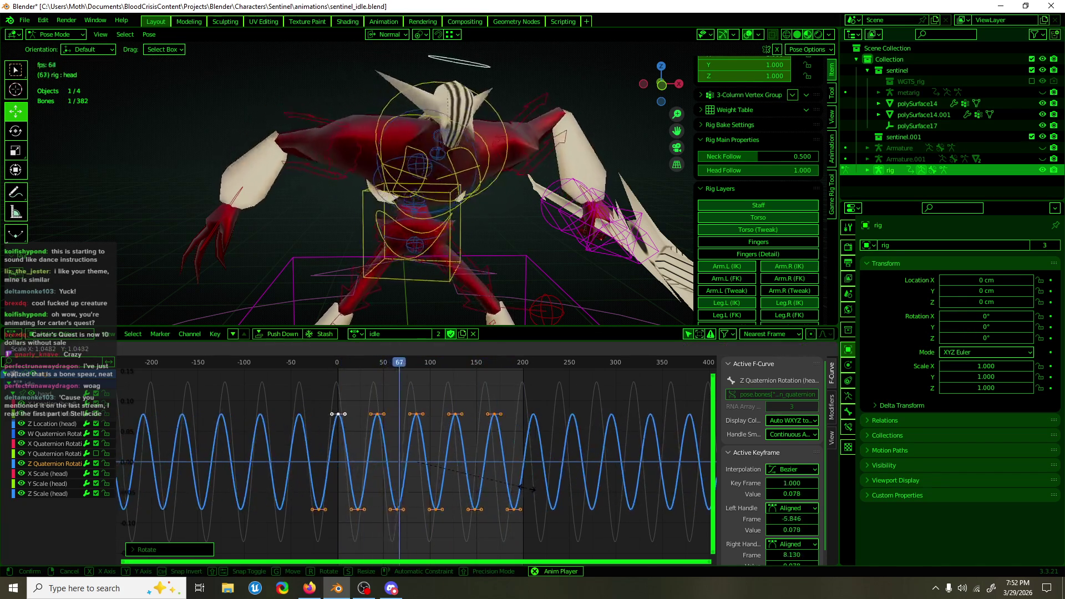
Shift the Z rotation keys 10 frames earlier and set the amplitude to 0.169
{"action": "key", "text": "s"}
{"action": "key", "text": "y"}
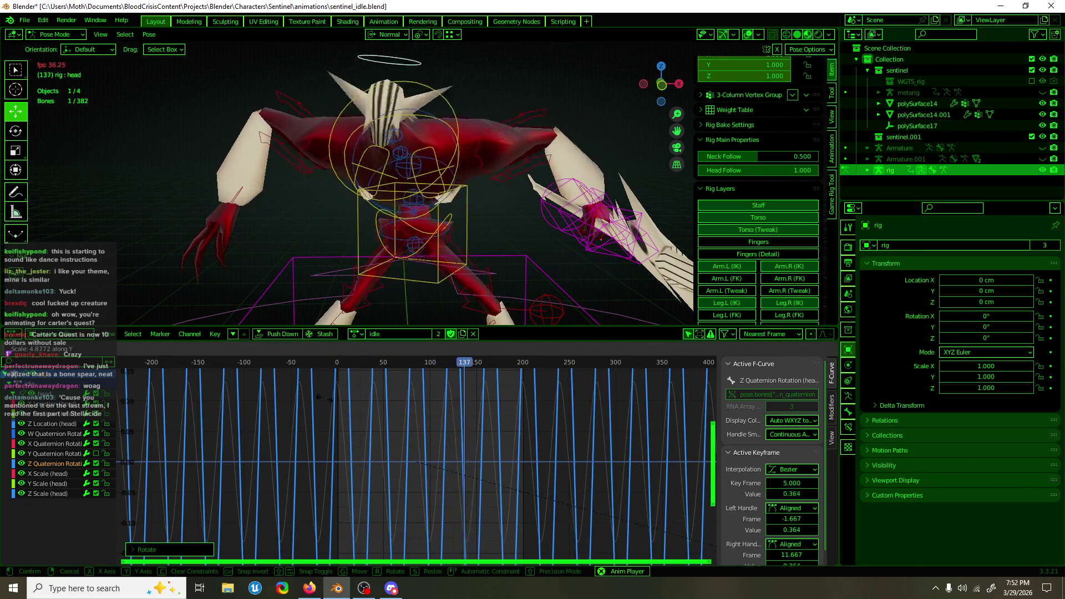
{"action": "left_click", "coordinate": [593, 424]}
{"action": "key", "text": "Home"}
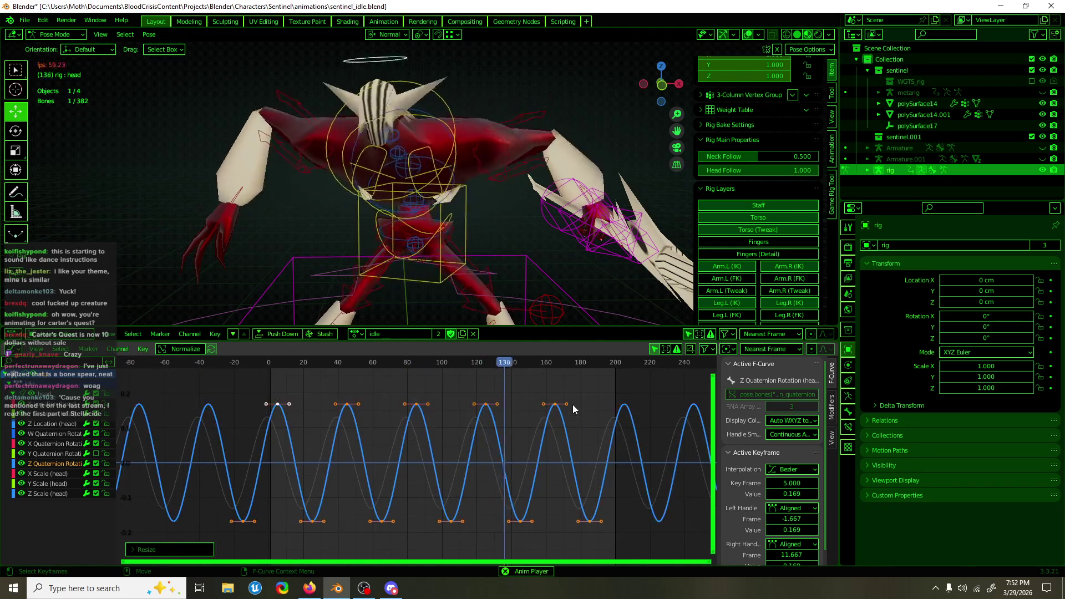
{"action": "key", "text": "g"}
{"action": "key", "text": "x"}
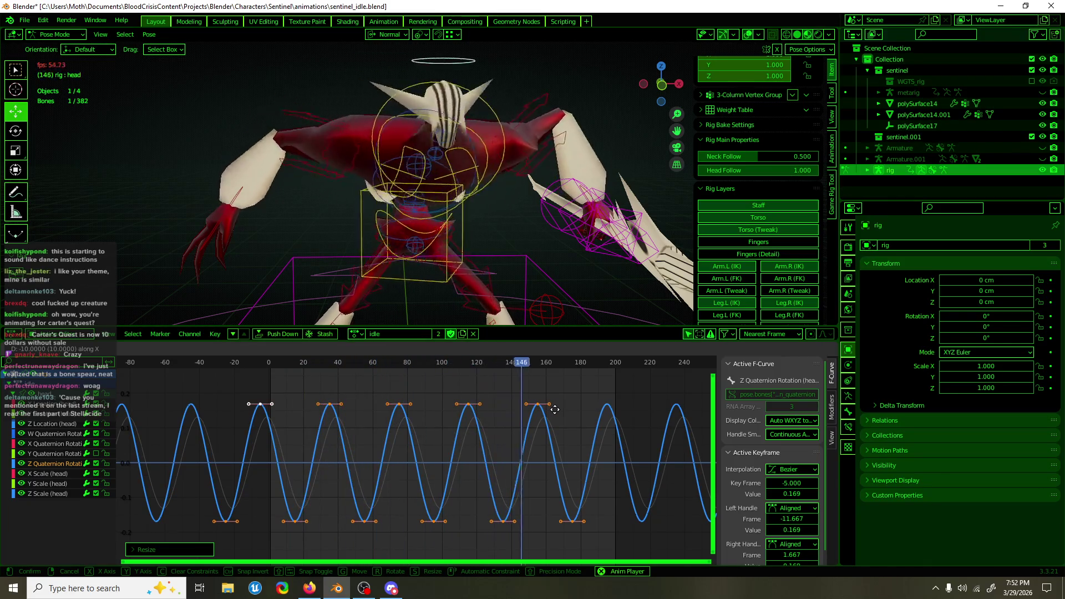
{"action": "left_click", "coordinate": [554, 409]}
{"action": "key", "text": "s"}
{"action": "key", "text": "y"}
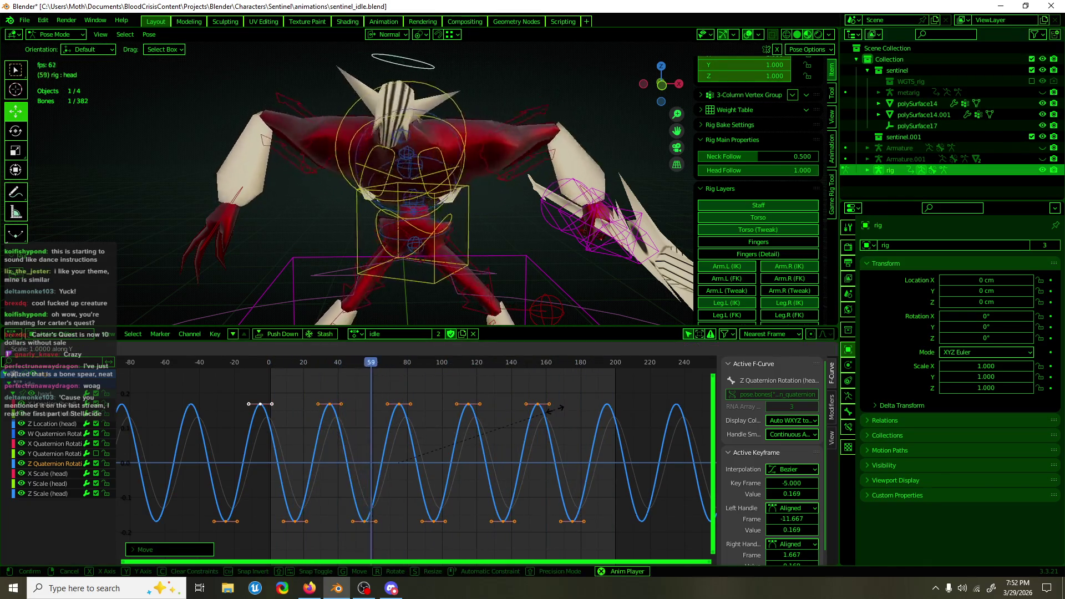
{"action": "left_click", "coordinate": [181, 532]}
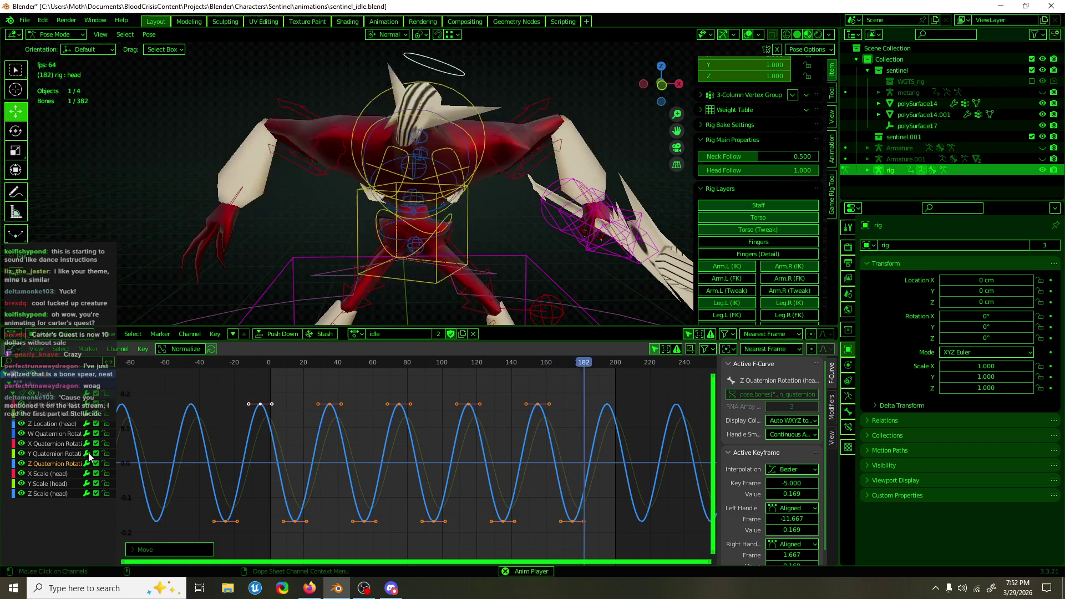
{"action": "left_click", "coordinate": [56, 454]}
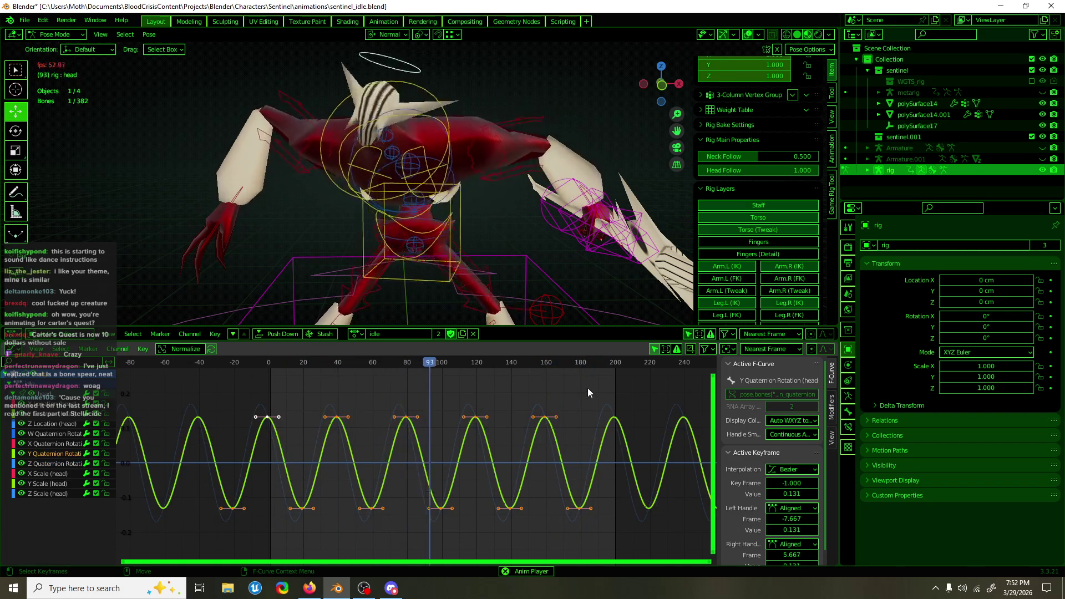
Slide the head's Y rotation keys 17 frames earlier and raise the amplitude to 0.249
{"action": "key", "text": "g"}
{"action": "key", "text": "x"}
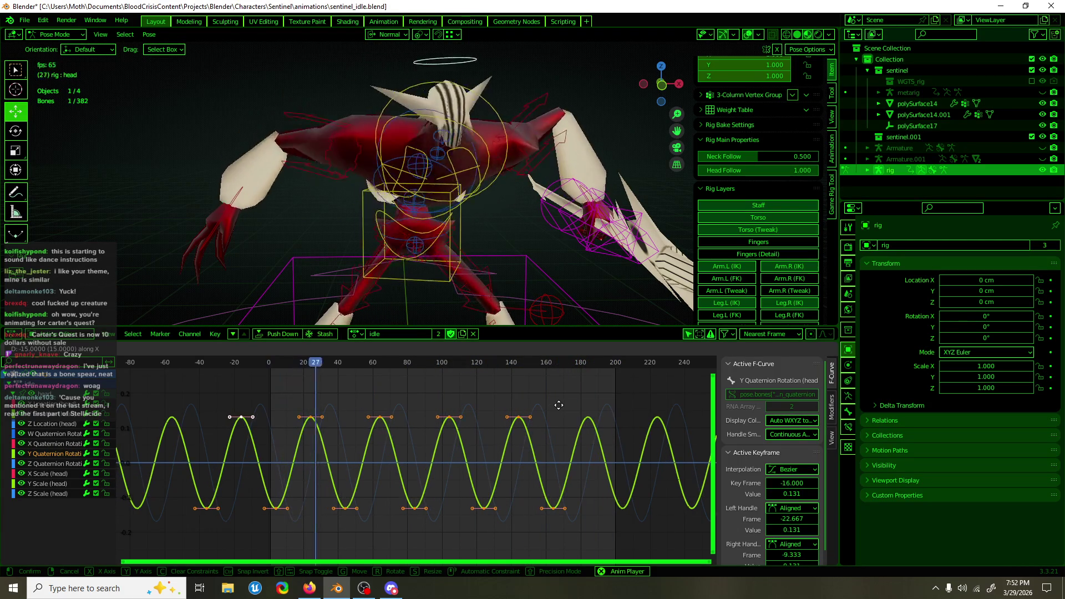
{"action": "left_click", "coordinate": [556, 405]}
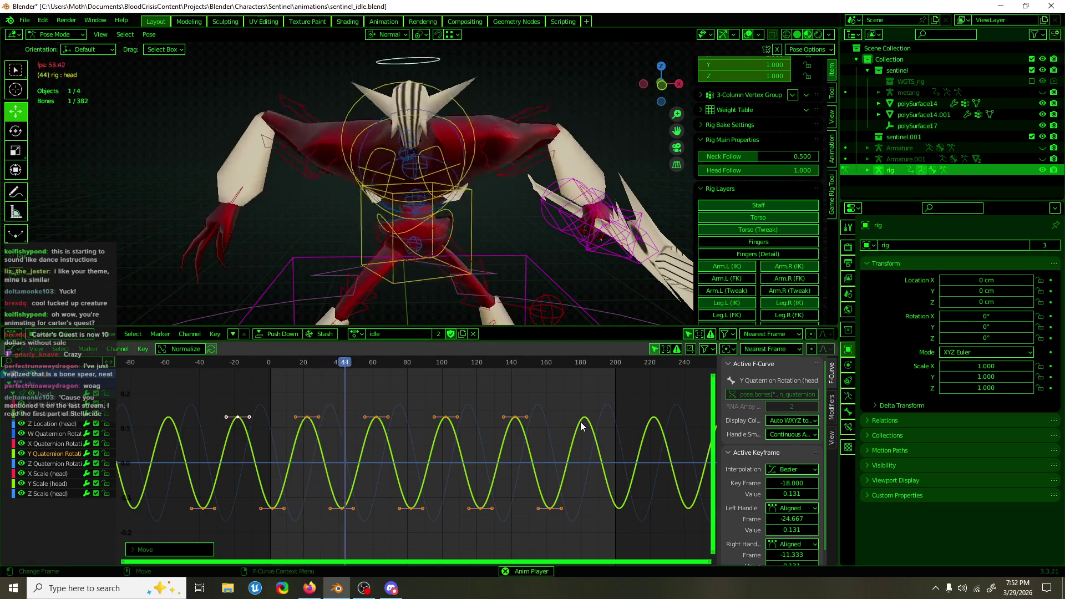
{"action": "key", "text": "s"}
{"action": "key", "text": "y"}
{"action": "left_click", "coordinate": [154, 366]}
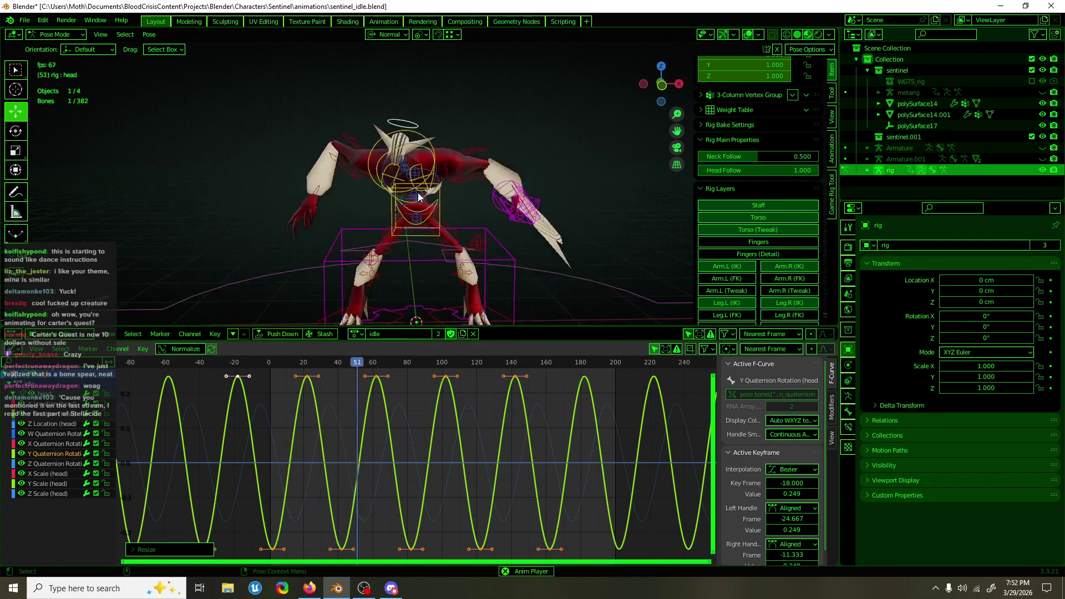
Select the spine_fk.003 bone and return to the start of the animation
{"action": "mouse_move", "coordinate": [448, 209]}
{"action": "middle_mouse_down"}
{"action": "mouse_move", "coordinate": [609, 191]}
{"action": "mouse_move", "coordinate": [464, 205]}
{"action": "mouse_move", "coordinate": [437, 188]}
{"action": "mouse_move", "coordinate": [471, 174]}
{"action": "middle_mouse_up"}
{"action": "scroll", "coordinate": [472, 174], "scroll_direction": "up", "scroll_amount": 3}
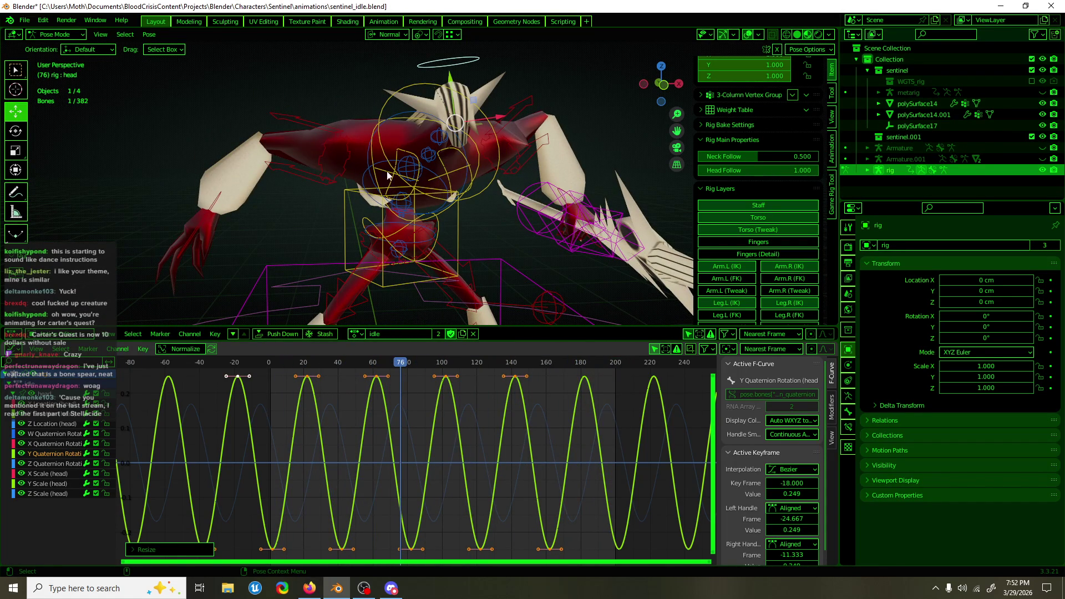
{"action": "left_click", "coordinate": [365, 161]}
{"action": "left_click_drag", "start_coordinate": [276, 365], "coordinate": [269, 365]}
Keyframe spine_fk.003's location, rotation and scale at frame 0 and copy those keys later
{"action": "key", "text": "i"}
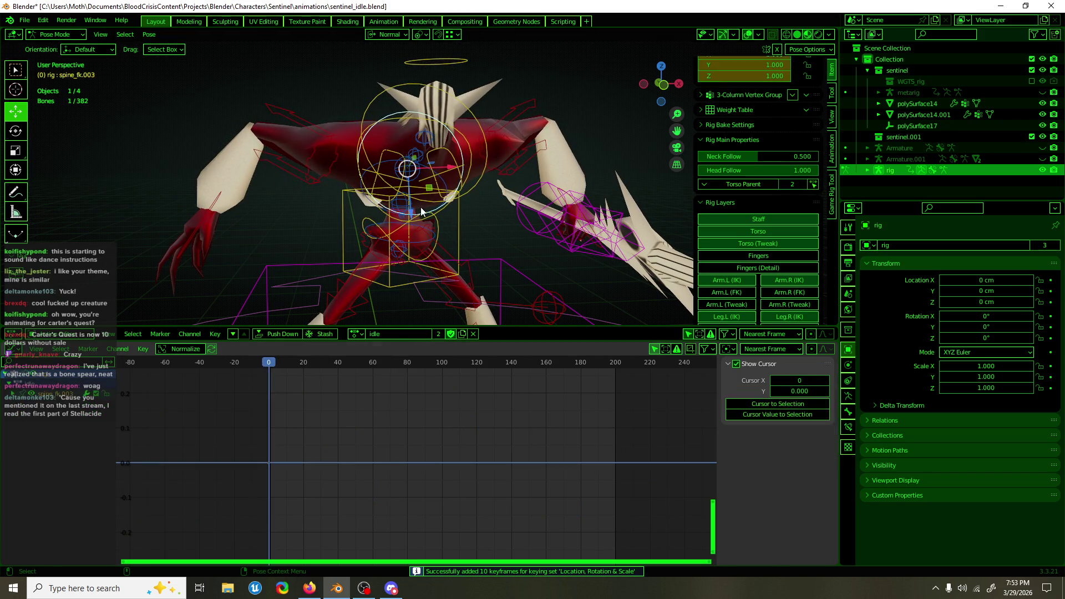
{"action": "scroll", "coordinate": [380, 372], "scroll_direction": "down", "scroll_amount": 1}
{"action": "left_click_drag", "start_coordinate": [387, 404], "coordinate": [304, 479]}
{"action": "key", "text": "g"}
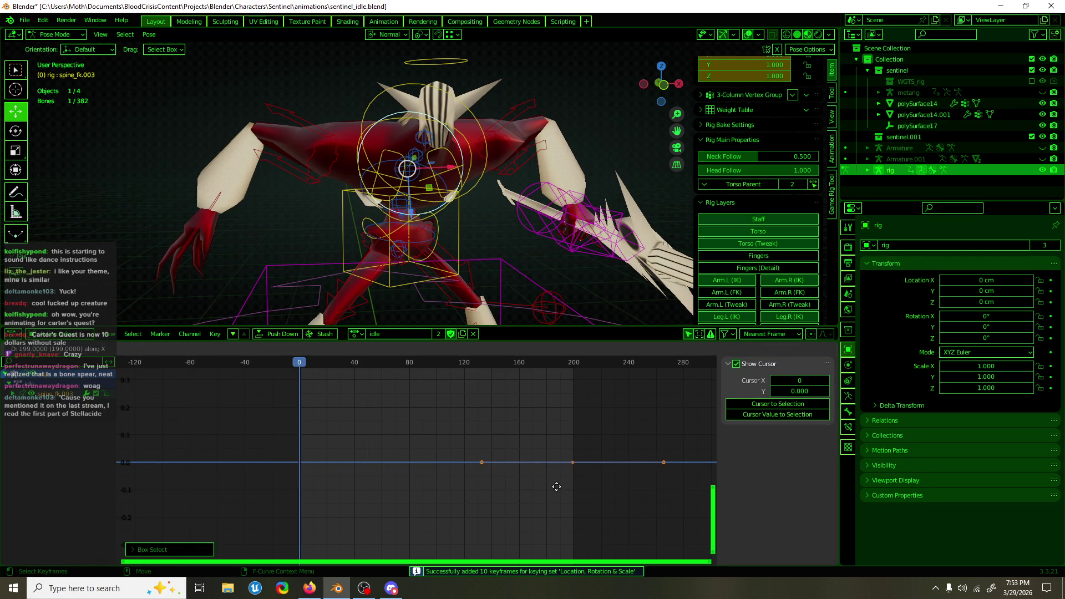
{"action": "left_click", "coordinate": [557, 487]}
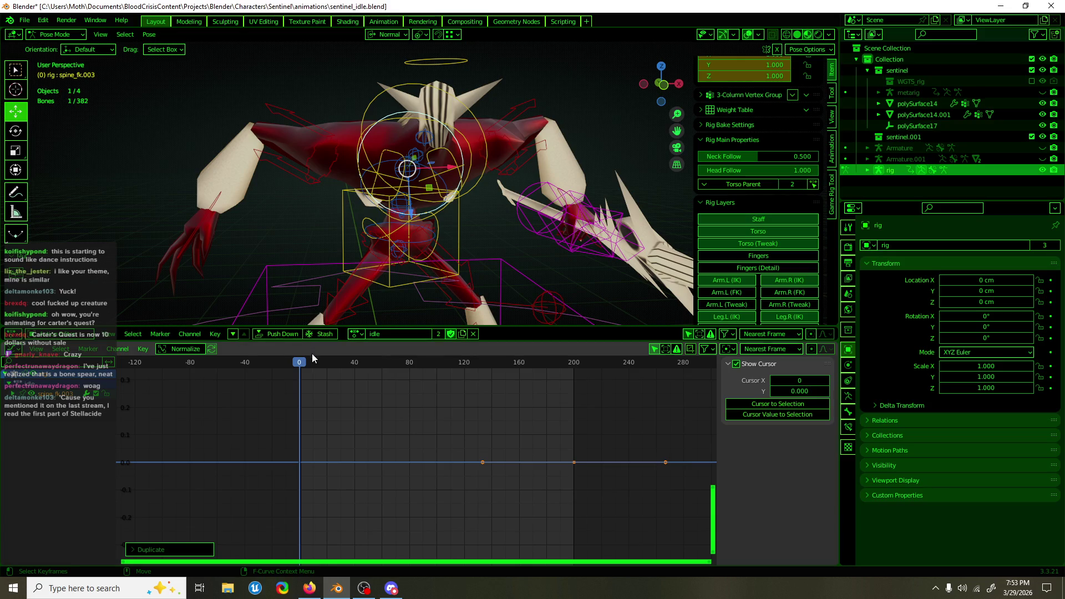
{"action": "mouse_move", "coordinate": [301, 367]}
{"action": "left_mouse_down"}
{"action": "mouse_move", "coordinate": [347, 364]}
{"action": "mouse_move", "coordinate": [297, 365]}
{"action": "mouse_move", "coordinate": [327, 368]}
{"action": "left_mouse_up"}
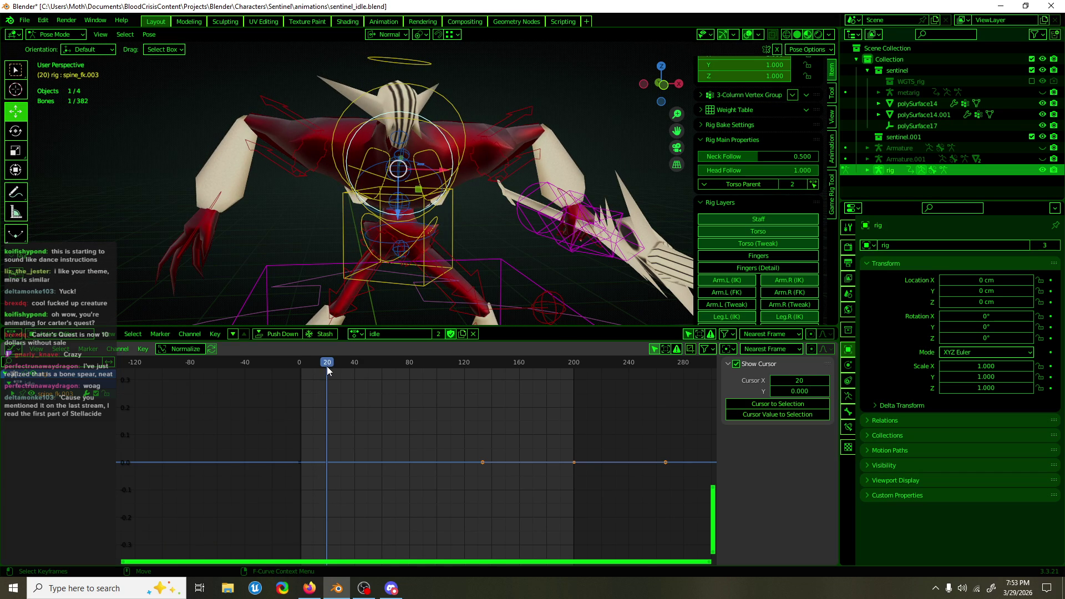
Tilt the spine_fk.003 bone about 18 degrees at frame 0
{"action": "key", "text": "shift+space"}
{"action": "key", "text": "r"}
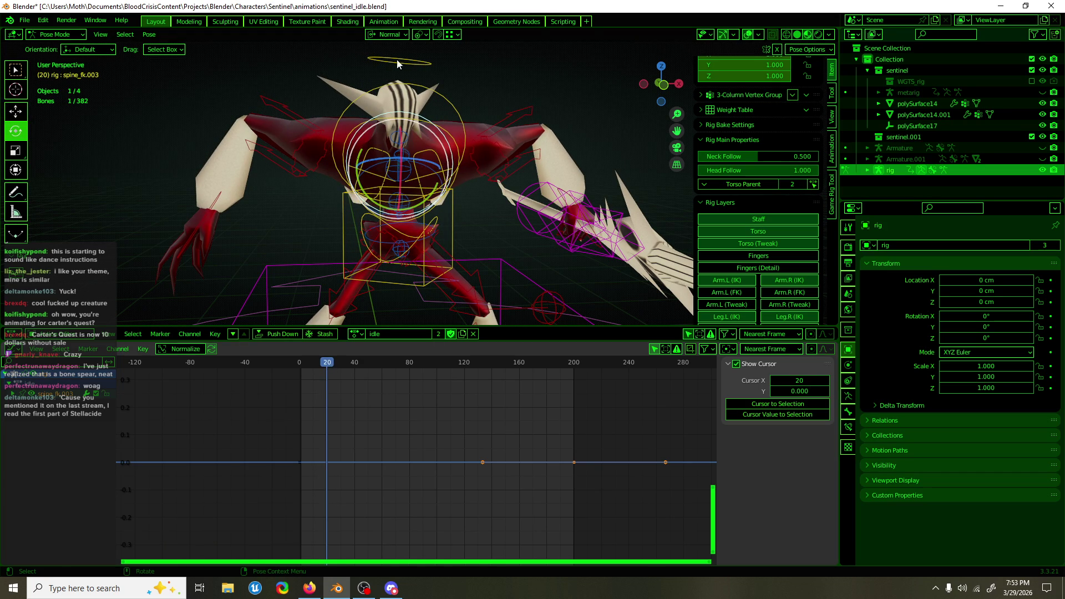
{"action": "mouse_move", "coordinate": [325, 367]}
{"action": "left_mouse_down"}
{"action": "mouse_move", "coordinate": [299, 364]}
{"action": "mouse_move", "coordinate": [322, 369]}
{"action": "left_mouse_up"}
{"action": "left_click_drag", "start_coordinate": [326, 366], "coordinate": [327, 364]}
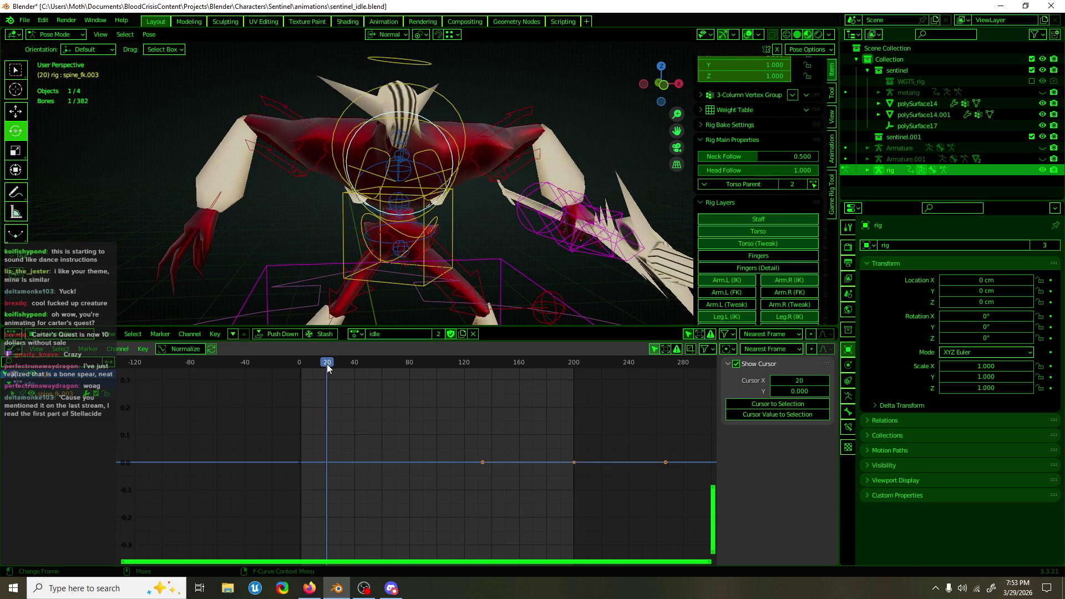
{"action": "left_click", "coordinate": [297, 363]}
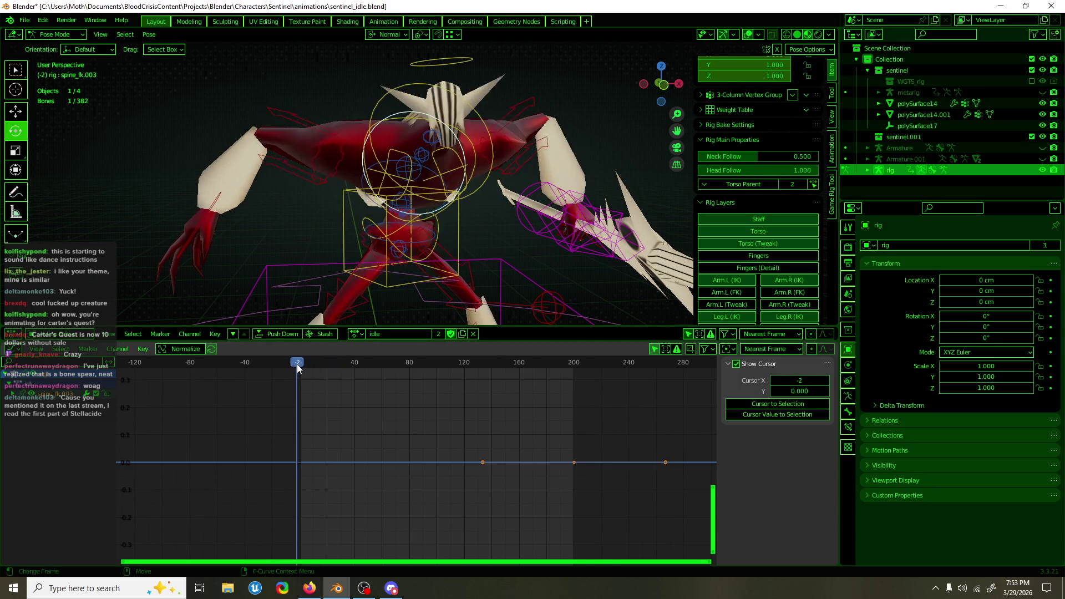
{"action": "left_click_drag", "start_coordinate": [431, 204], "coordinate": [417, 229]}
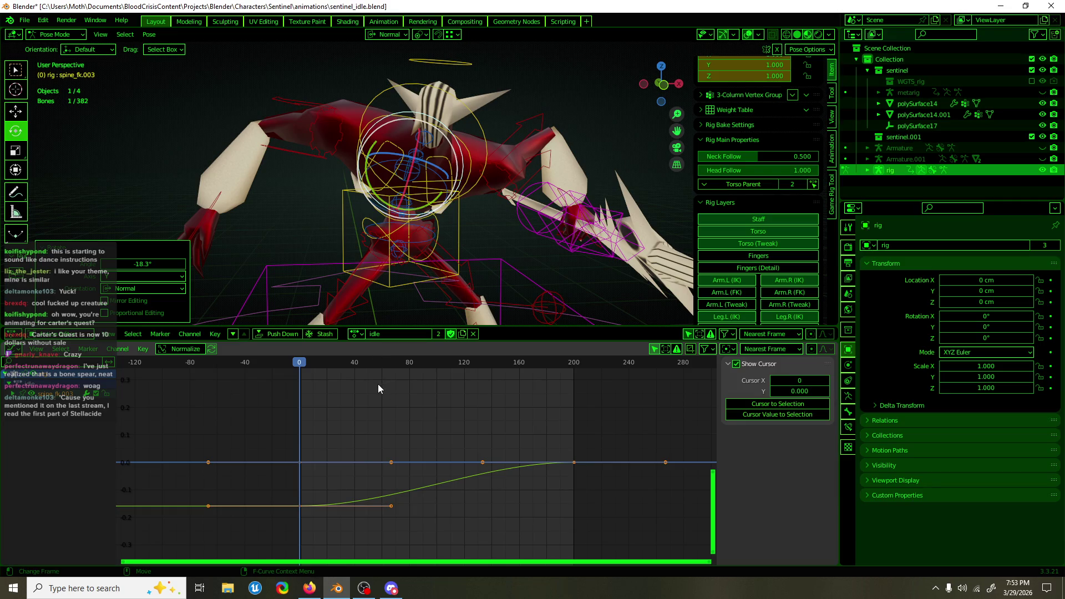
Paste the mirrored spine pose at frame 20 and scrub to preview the sway
{"action": "left_click", "coordinate": [327, 362]}
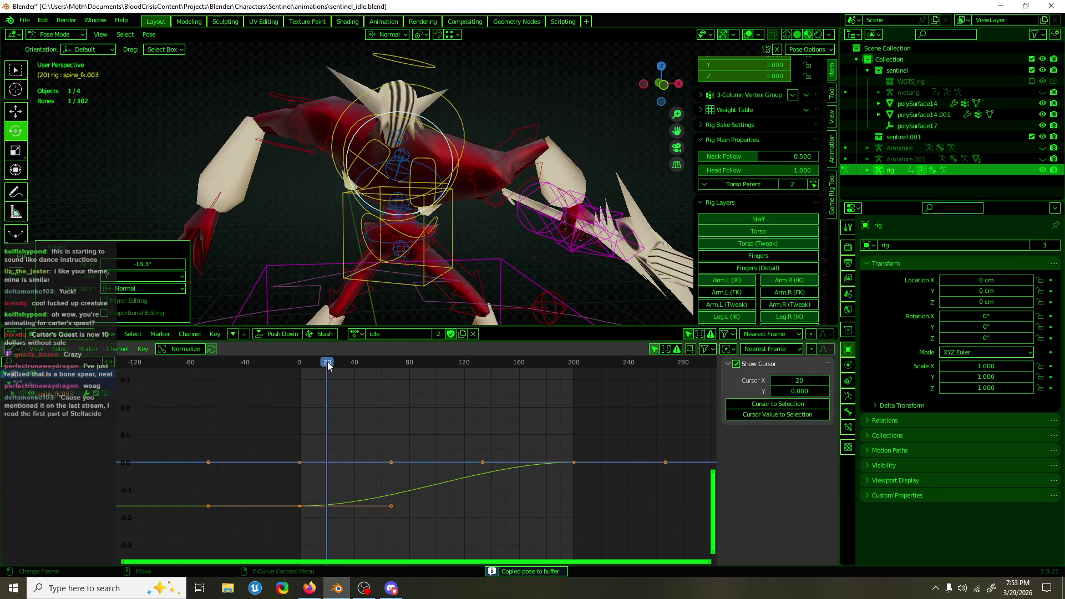
{"action": "key", "text": "ctrl+shift+v"}
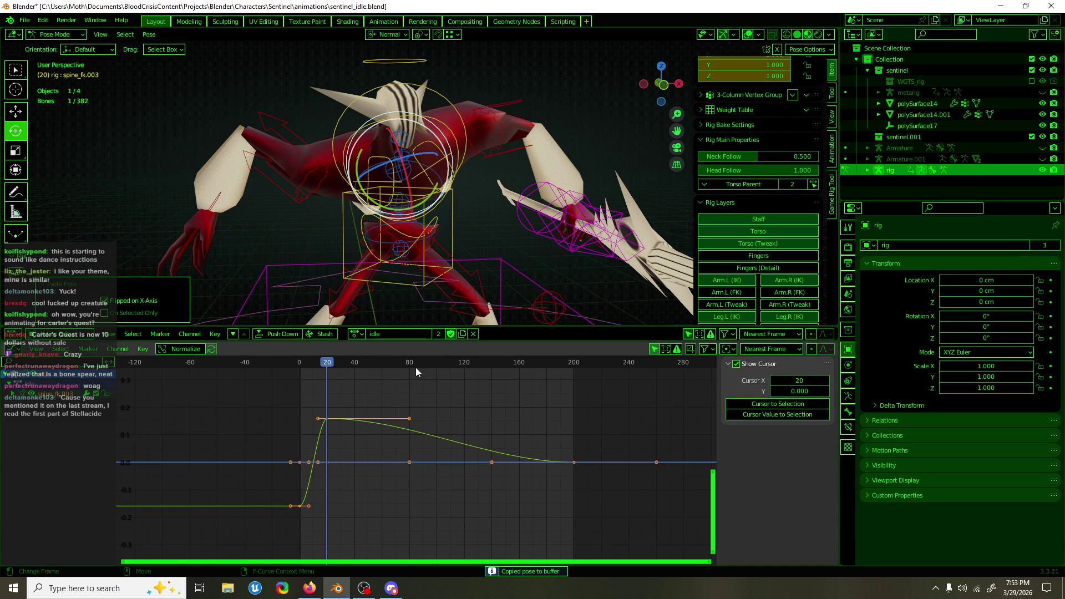
{"action": "mouse_move", "coordinate": [333, 368]}
{"action": "left_mouse_down"}
{"action": "mouse_move", "coordinate": [350, 364]}
{"action": "mouse_move", "coordinate": [300, 371]}
{"action": "mouse_move", "coordinate": [354, 364]}
{"action": "left_mouse_up"}
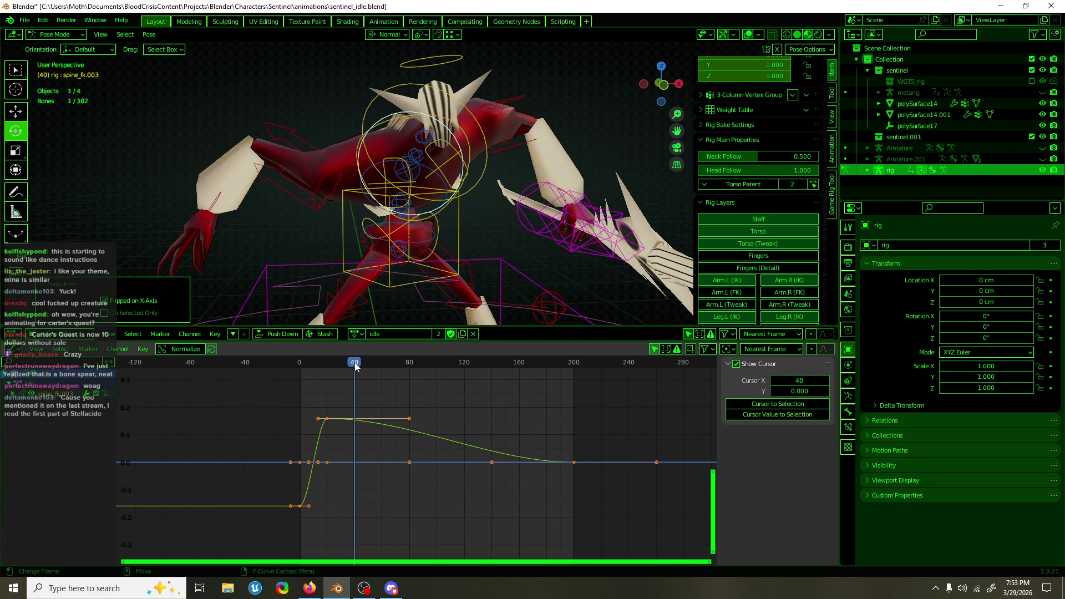
{"action": "left_click_drag", "start_coordinate": [318, 514], "coordinate": [284, 506]}
Copy the frame-0 spine keys to frame 40
{"action": "key", "text": "g"}
{"action": "key", "text": "x"}
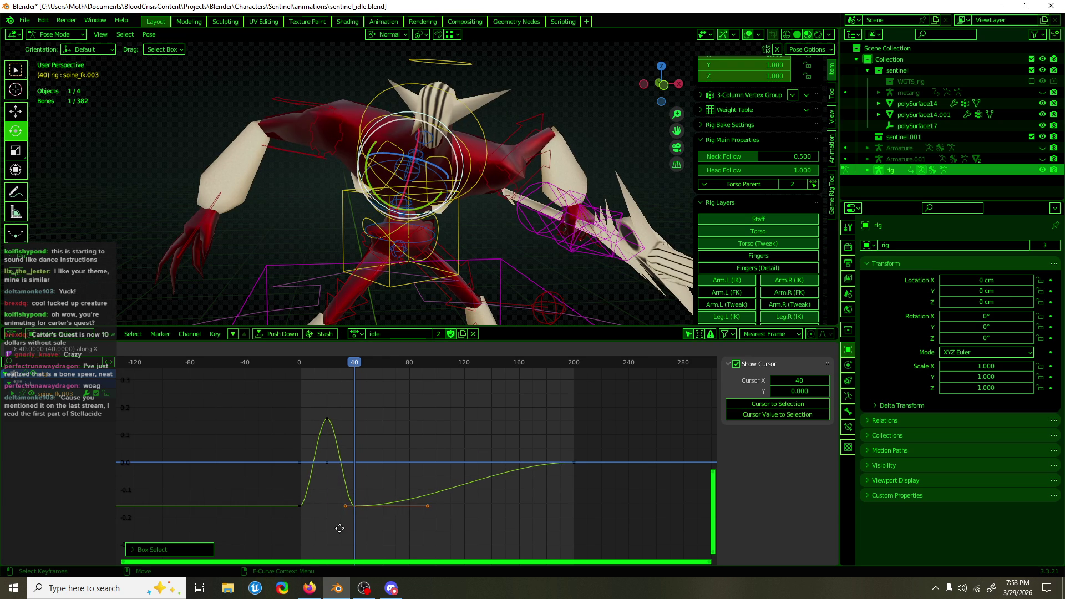
{"action": "left_click", "coordinate": [339, 528]}
{"action": "mouse_move", "coordinate": [350, 364]}
{"action": "left_mouse_down"}
{"action": "mouse_move", "coordinate": [295, 371]}
{"action": "mouse_move", "coordinate": [373, 378]}
{"action": "mouse_move", "coordinate": [291, 534]}
{"action": "left_mouse_up"}
Duplicate the key set repeatedly 40 frames apart to extend the wave to about frame 200
{"action": "key", "text": "shift+d"}
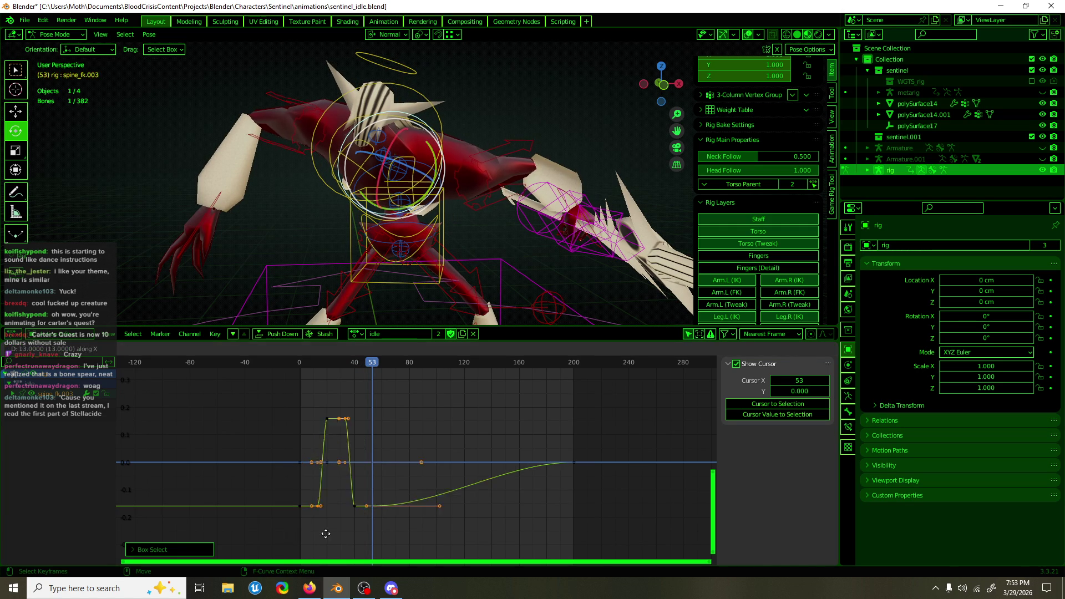
{"action": "left_click", "coordinate": [346, 531]}
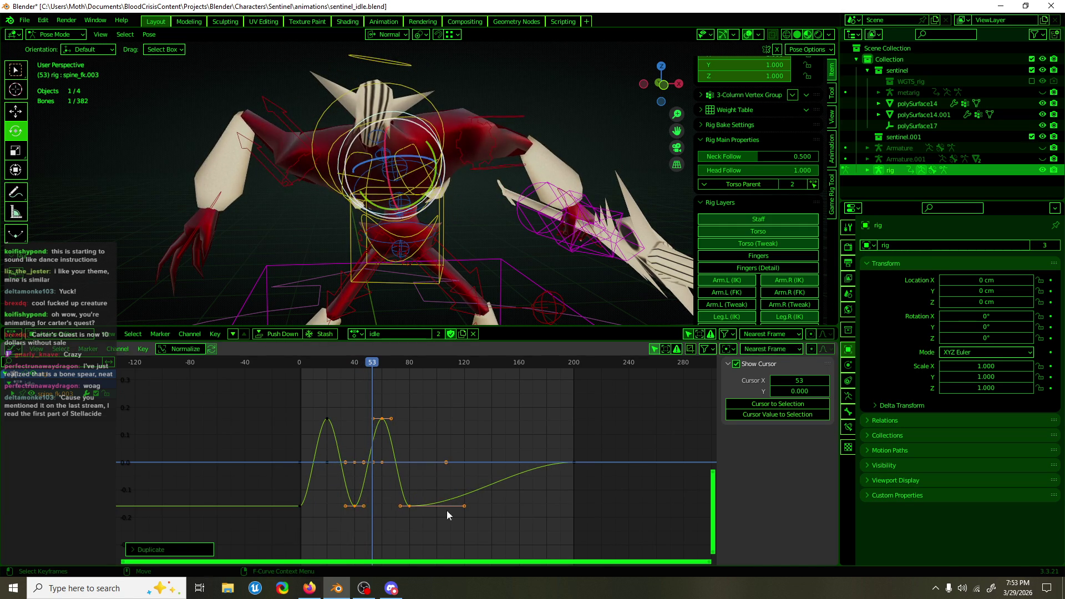
{"action": "key", "text": "shift+d"}
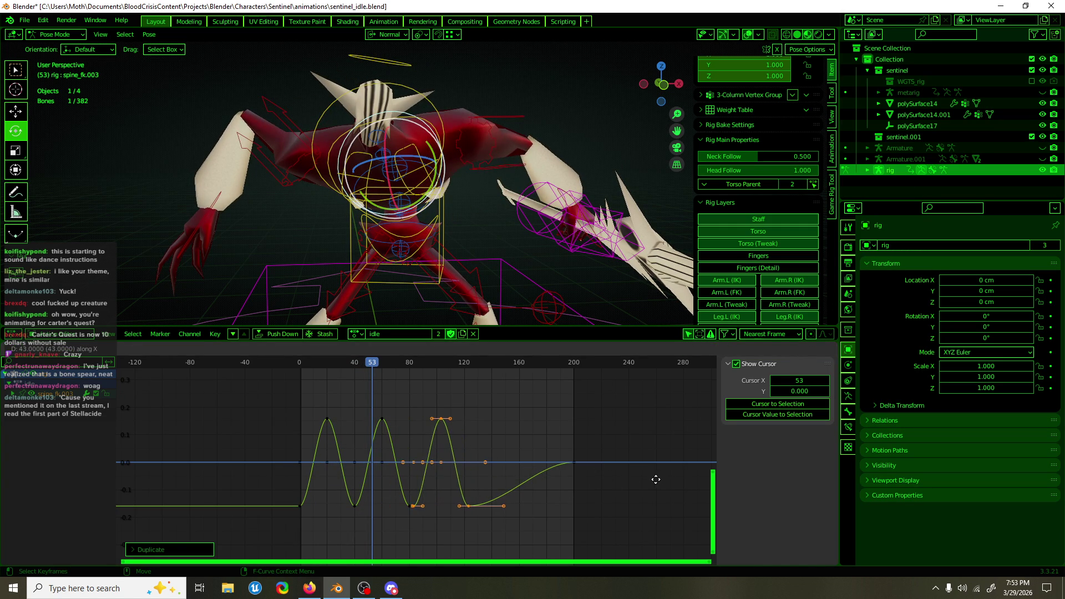
{"action": "left_click", "coordinate": [651, 480]}
{"action": "key", "text": "shift+d"}
{"action": "key", "text": "x"}
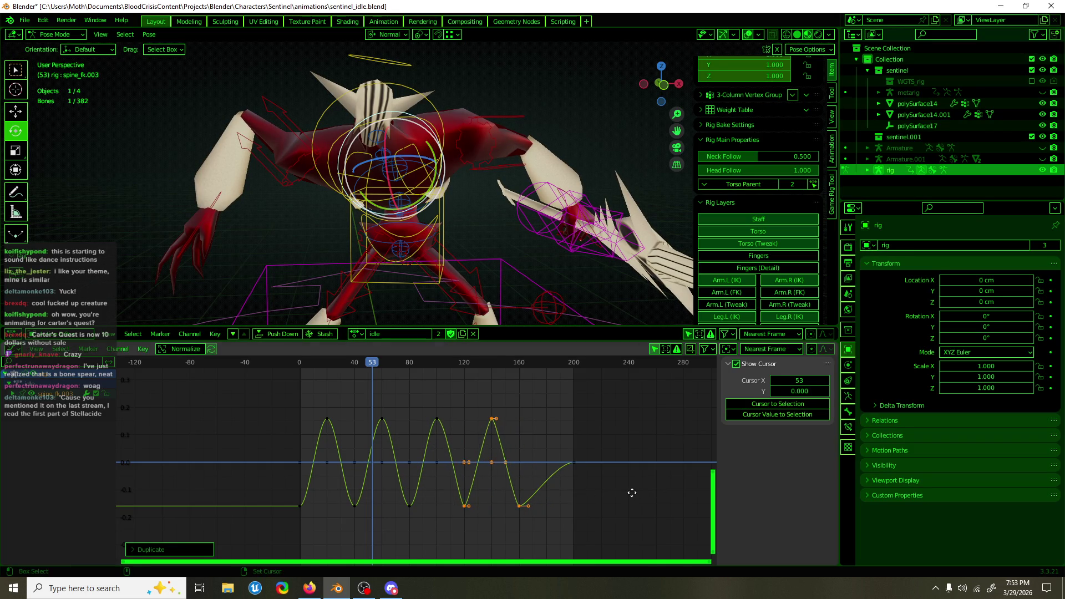
{"action": "left_click", "coordinate": [686, 504]}
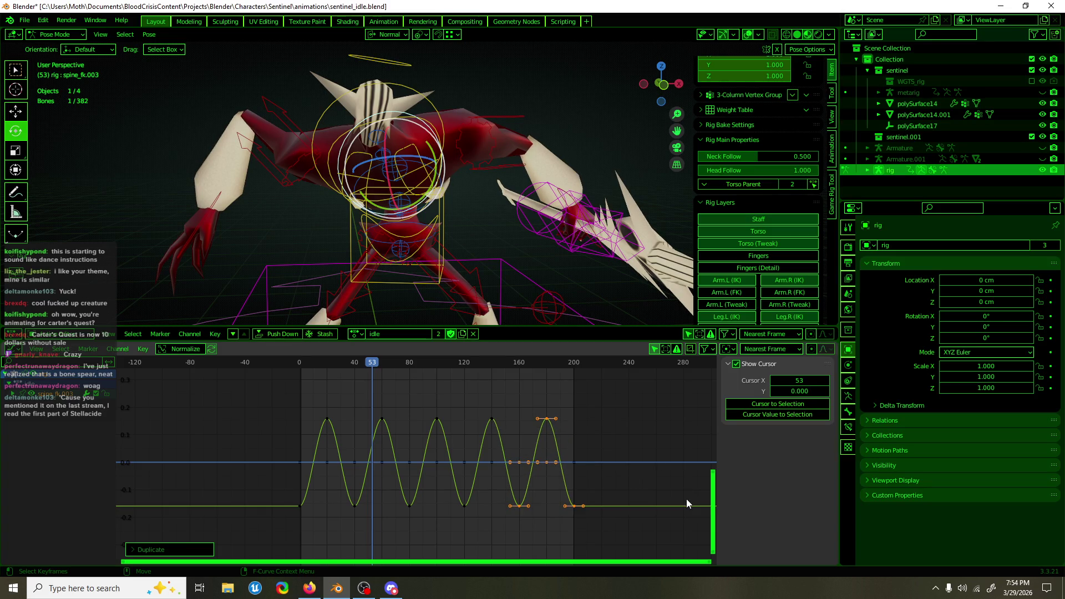
{"action": "key", "text": "a"}
{"action": "key", "text": "F3"}
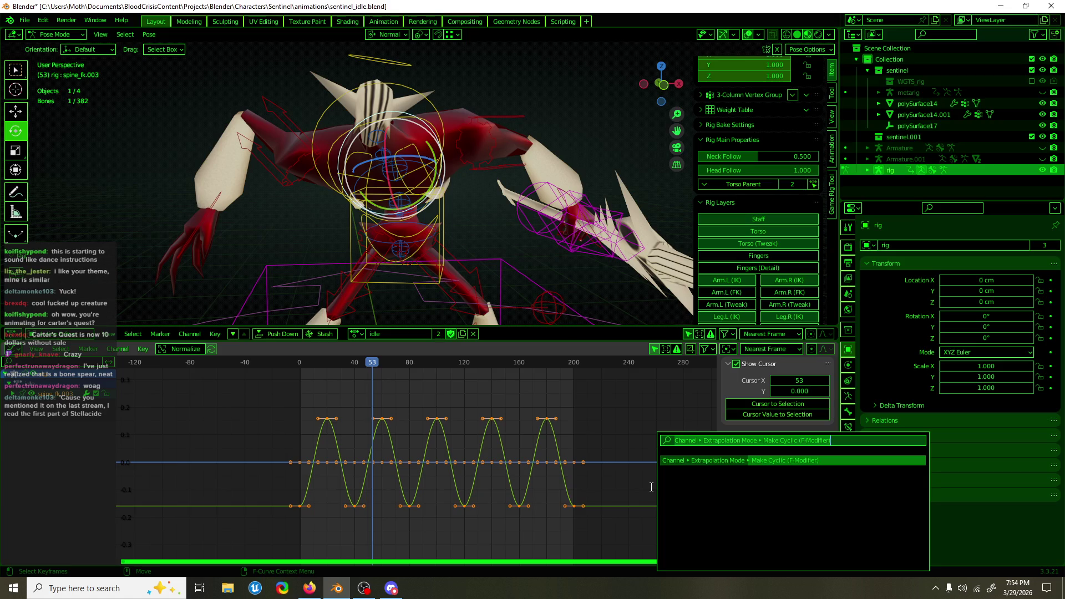
Make the spine_fk.003 curve cyclic and shift its keys about 24 frames later, peaking at frame 45
{"action": "key", "text": "Return"}
{"action": "key", "text": "space"}
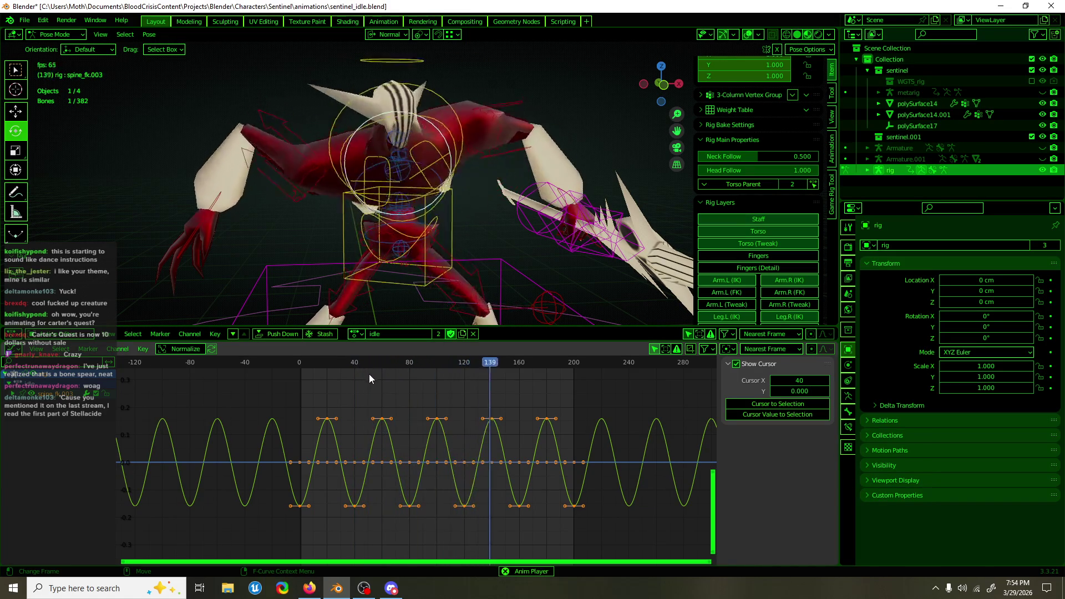
{"action": "left_click_drag", "start_coordinate": [355, 431], "coordinate": [331, 447]}
{"action": "key", "text": "g"}
{"action": "key", "text": "x"}
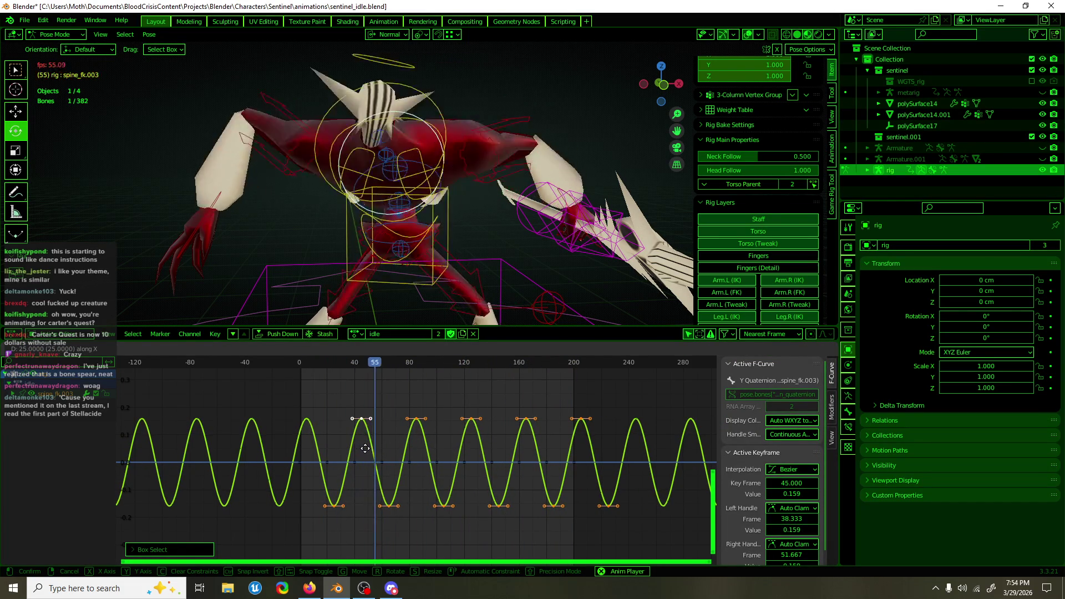
{"action": "left_click", "coordinate": [366, 448]}
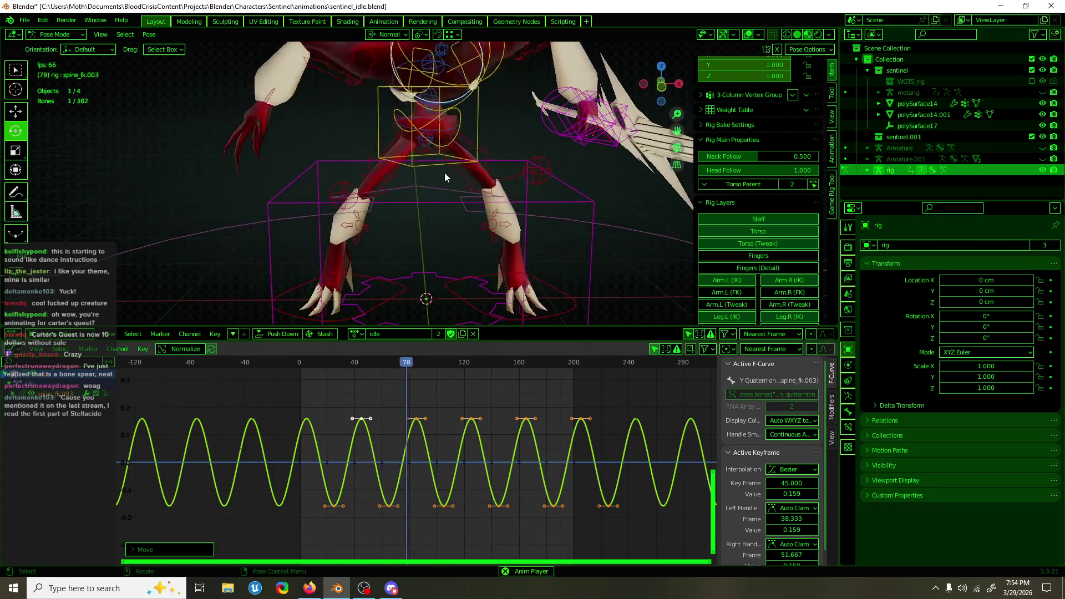
{"action": "key", "text": "Escape"}
{"action": "left_click", "coordinate": [427, 156]}
{"action": "key", "text": "KP_1"}
Try a torso rotation, undo it, then adjust the torso's rotation values directly
{"action": "key", "text": "r"}
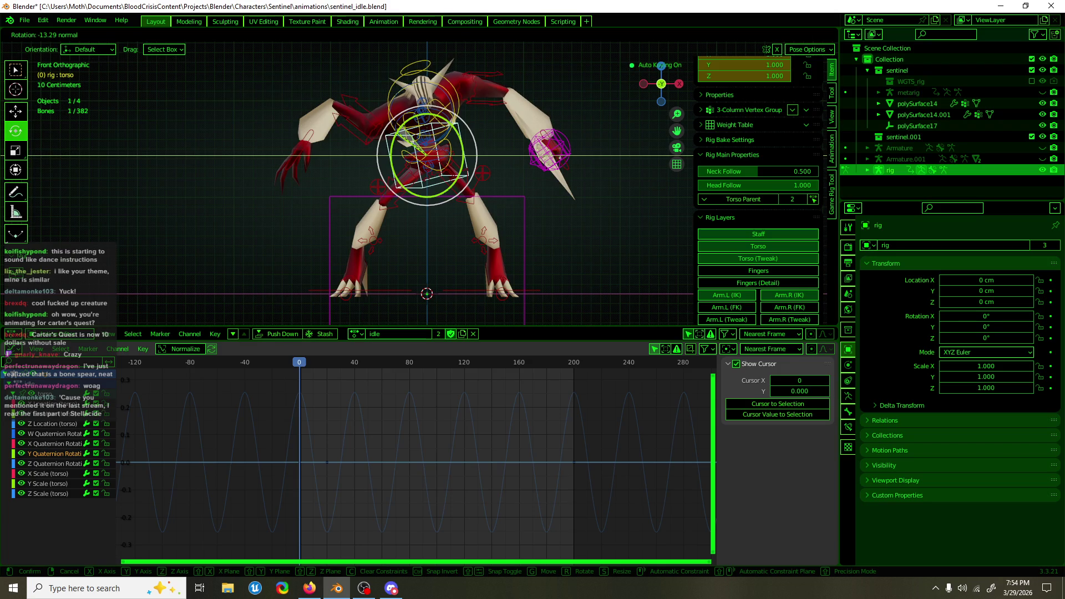
{"action": "left_click", "coordinate": [390, 134]}
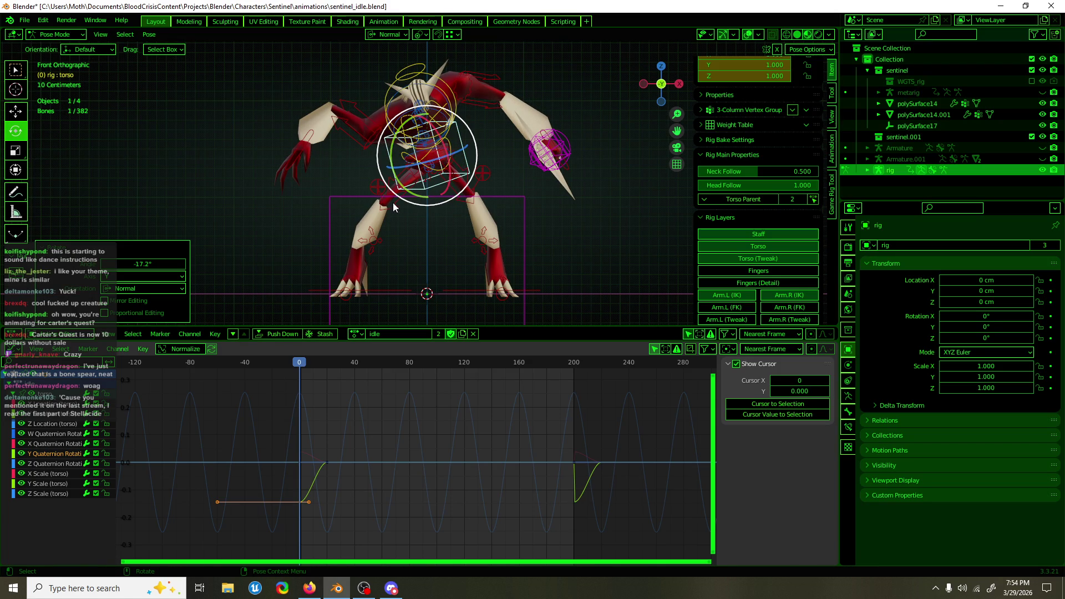
{"action": "key", "text": "ctrl+z"}
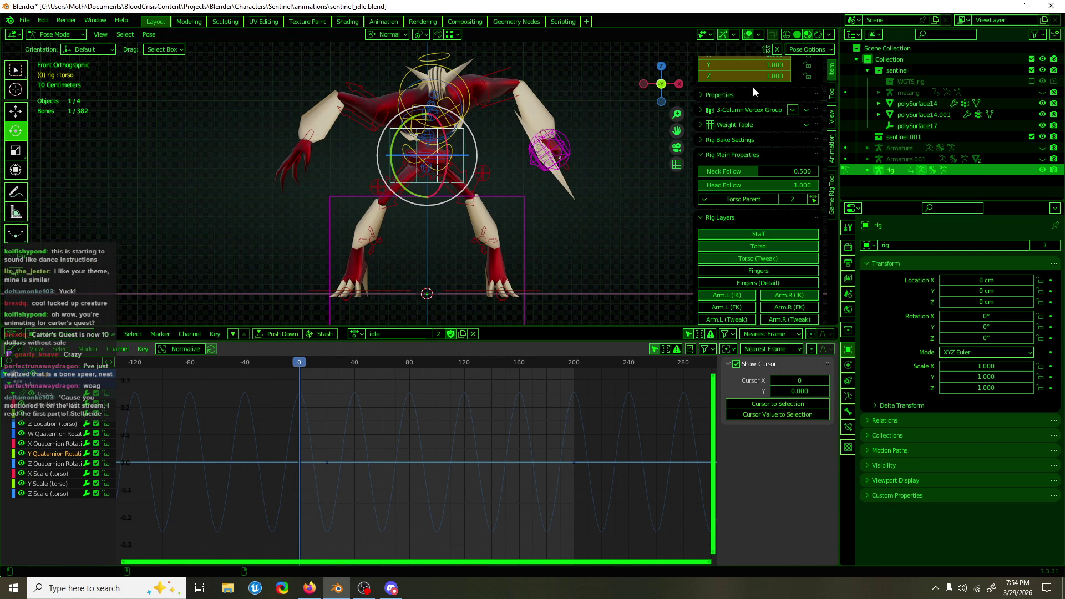
{"action": "scroll", "coordinate": [752, 106], "scroll_direction": "up", "scroll_amount": 5}
{"action": "mouse_move", "coordinate": [743, 159]}
{"action": "left_mouse_down"}
{"action": "mouse_move", "coordinate": [799, 159]}
{"action": "mouse_move", "coordinate": [721, 160]}
{"action": "mouse_move", "coordinate": [787, 159]}
{"action": "left_mouse_up"}
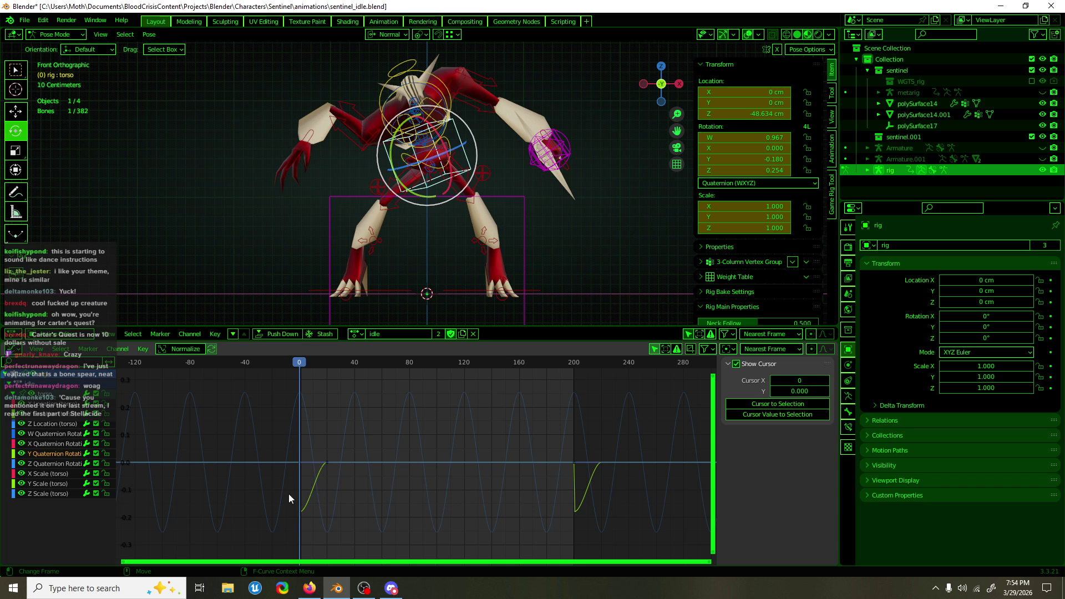
Copy the torso's frame-0 keyframe to frame 200 and retime the keys near frame 0
{"action": "left_click_drag", "start_coordinate": [288, 493], "coordinate": [306, 517]}
{"action": "key", "text": "shift+d"}
{"action": "key", "text": "x"}
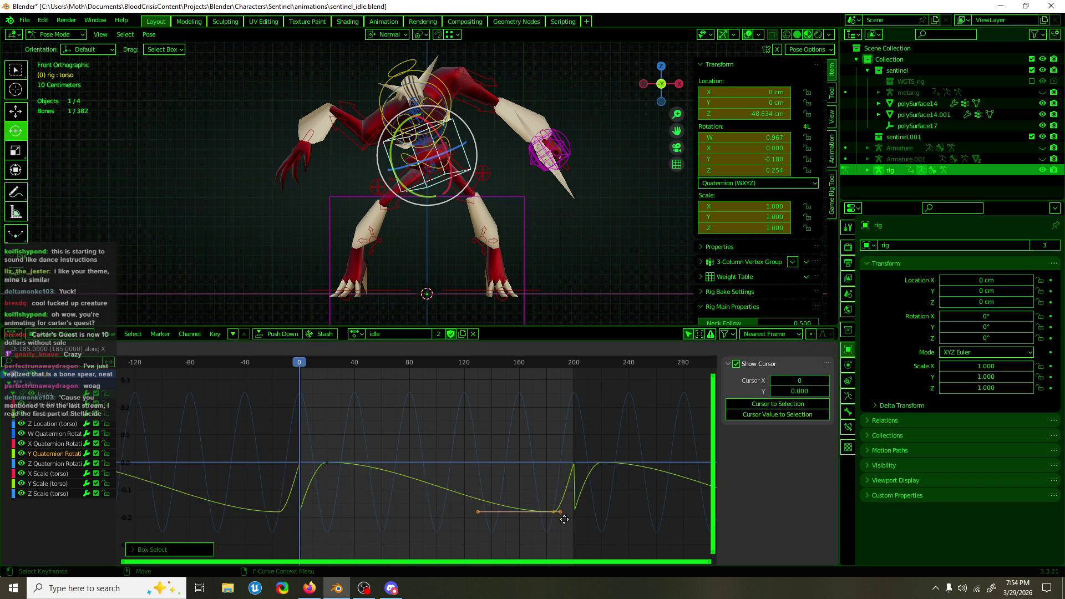
{"action": "key", "text": "Return"}
{"action": "left_click_drag", "start_coordinate": [277, 487], "coordinate": [314, 526]}
{"action": "key", "text": "g"}
{"action": "key", "text": "x"}
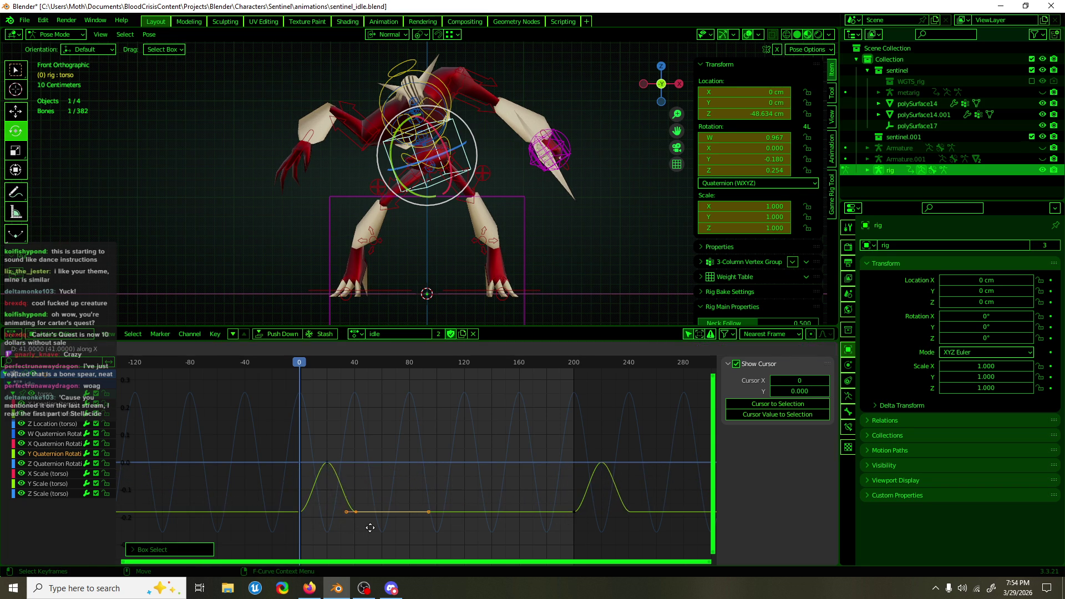
{"action": "key", "text": "Return"}
Duplicate the peak keys near frame 10 and another key range along the time axis
{"action": "left_click_drag", "start_coordinate": [383, 438], "coordinate": [305, 519]}
{"action": "key", "text": "shift+d"}
{"action": "key", "text": "x"}
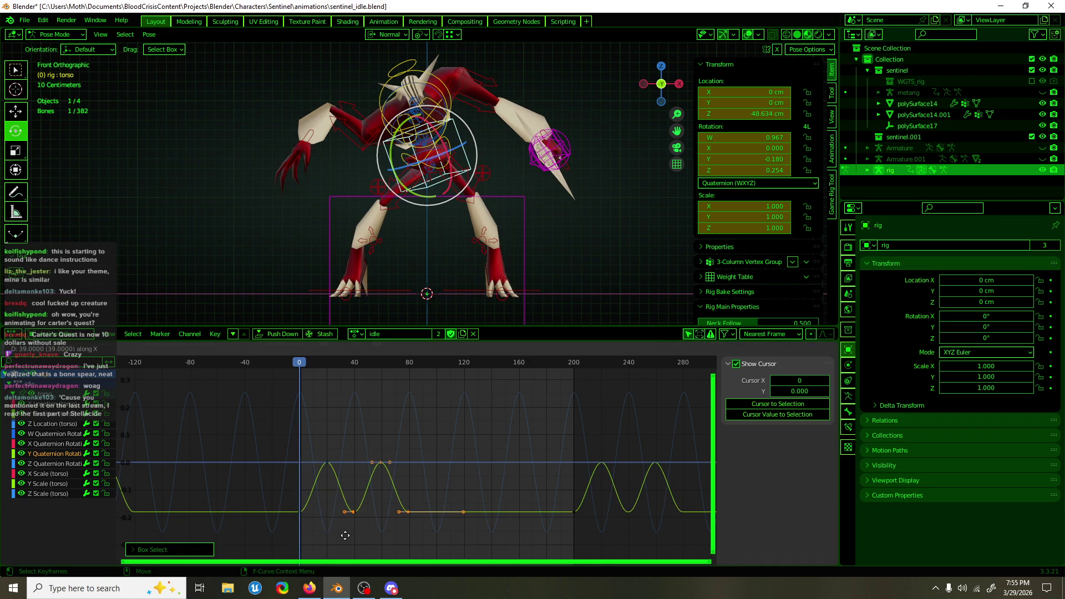
{"action": "left_click", "coordinate": [346, 540]}
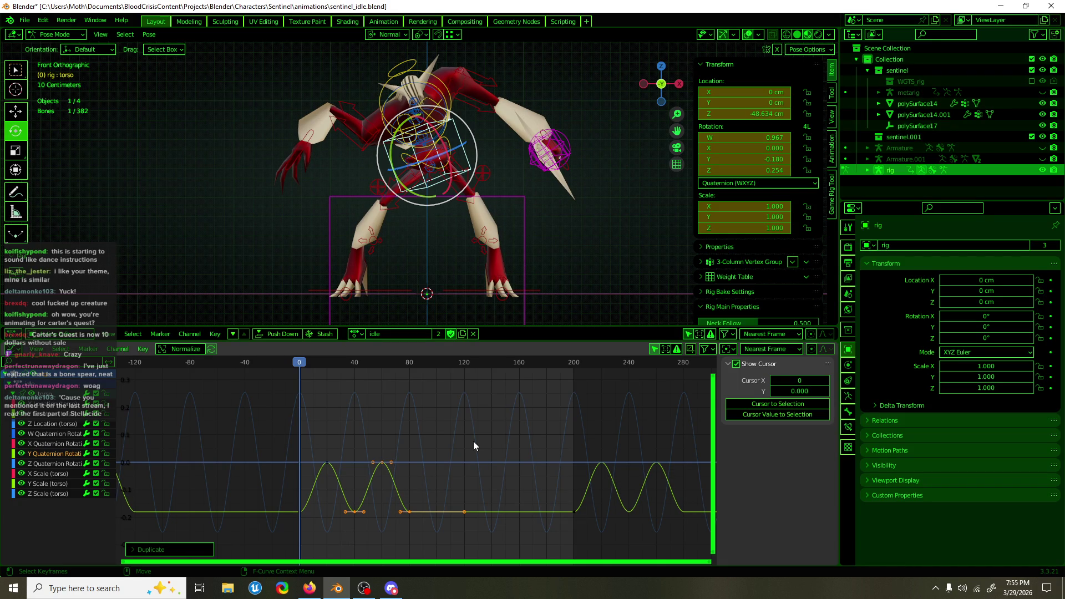
{"action": "left_click_drag", "start_coordinate": [474, 443], "coordinate": [265, 531]}
{"action": "key", "text": "shift+d"}
{"action": "key", "text": "x"}
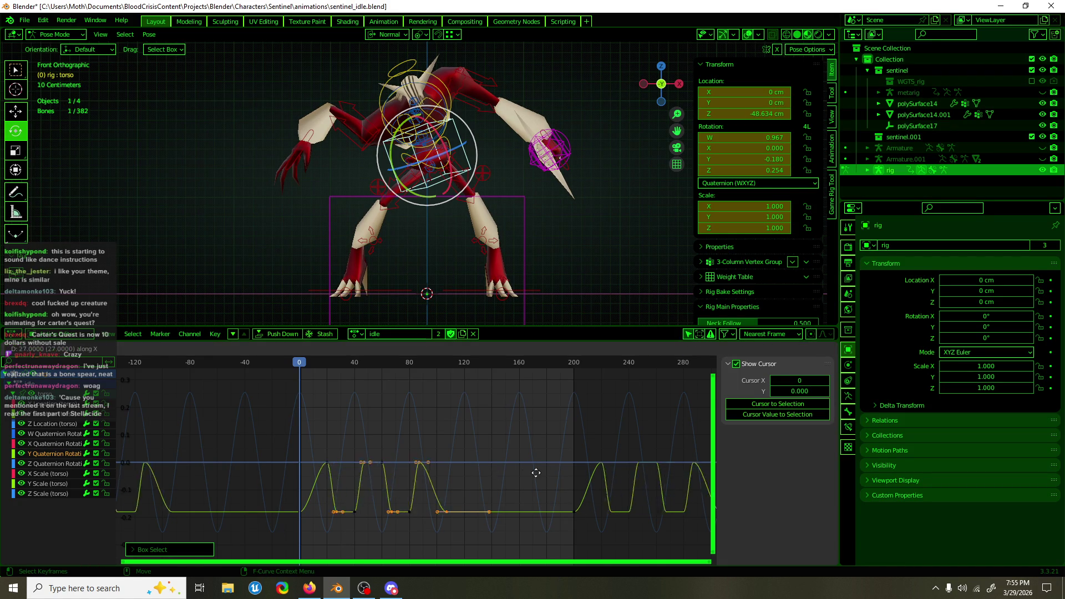
{"action": "left_click", "coordinate": [549, 475]}
Repeat a key range about 119 frames later, then deselect all keyframes
{"action": "left_click_drag", "start_coordinate": [536, 433], "coordinate": [311, 536]}
{"action": "key", "text": "shift+d"}
{"action": "key", "text": "x"}
{"action": "left_click", "coordinate": [479, 528]}
{"action": "left_click_drag", "start_coordinate": [670, 433], "coordinate": [595, 520]}
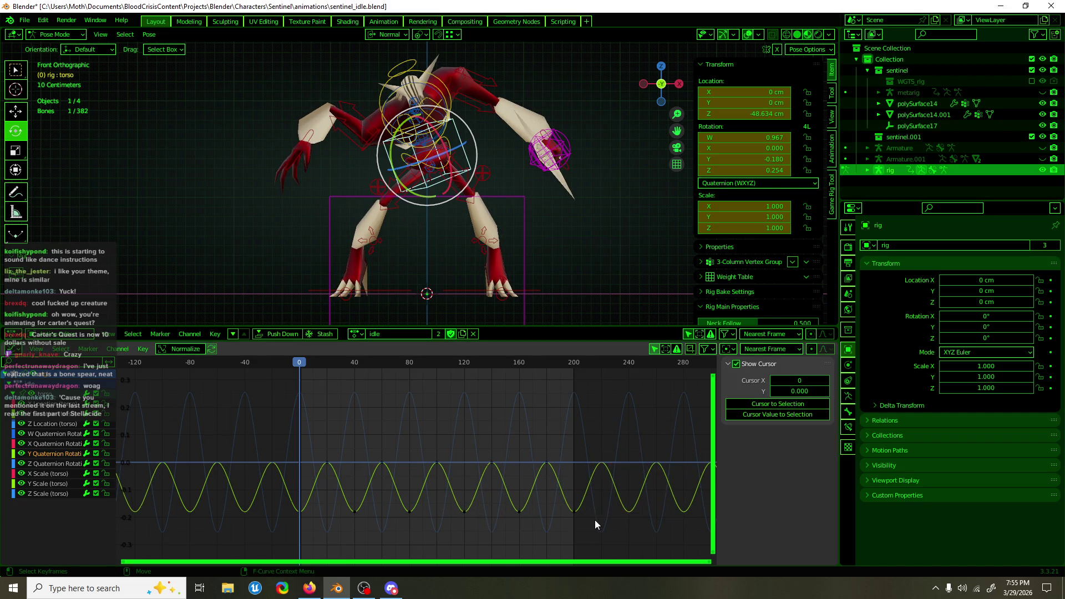
Paste the mirrored torso pose at frame 20 and slide that keyframe along time
{"action": "mouse_move", "coordinate": [301, 363]}
{"action": "left_mouse_down"}
{"action": "mouse_move", "coordinate": [355, 368]}
{"action": "mouse_move", "coordinate": [300, 385]}
{"action": "mouse_move", "coordinate": [327, 364]}
{"action": "left_mouse_up"}
{"action": "key", "text": "ctrl+c"}
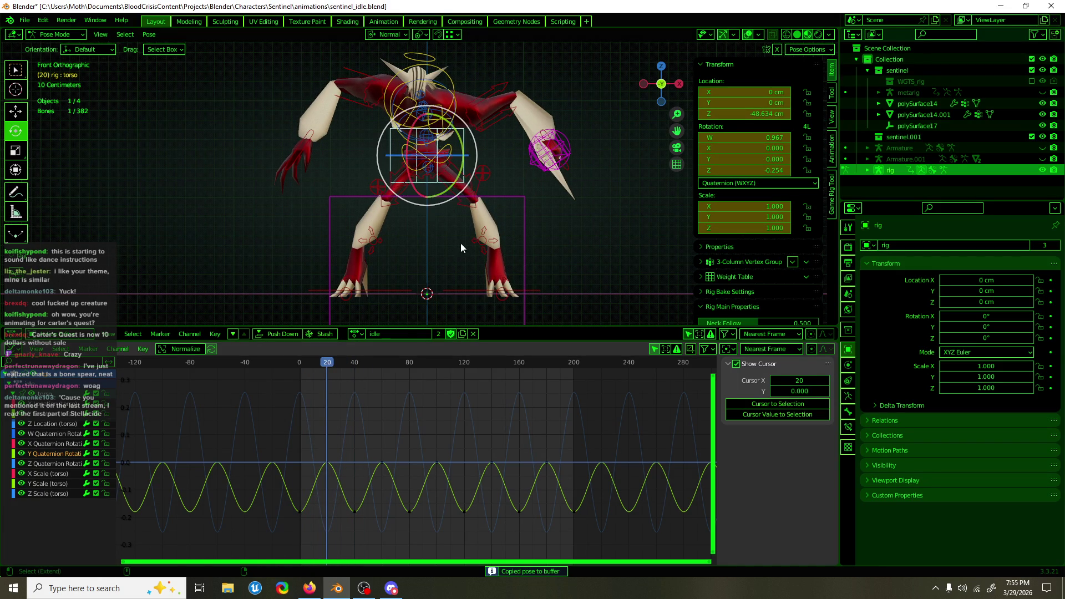
{"action": "key", "text": "ctrl+shift+v"}
{"action": "left_click_drag", "start_coordinate": [369, 396], "coordinate": [320, 426]}
{"action": "key", "text": "g"}
{"action": "key", "text": "x"}
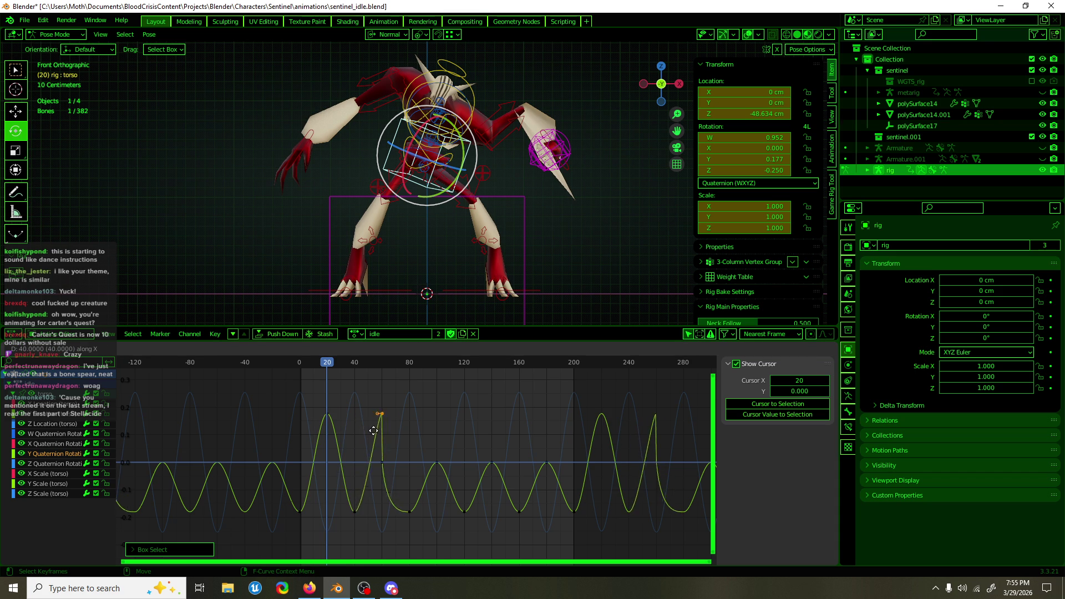
{"action": "left_click", "coordinate": [371, 430]}
Copy the frame 20 and 60 keys to near 100 and 140, add a frame-180 peak, then play
{"action": "left_click_drag", "start_coordinate": [439, 381], "coordinate": [317, 421]}
{"action": "key", "text": "g"}
{"action": "key", "text": "x"}
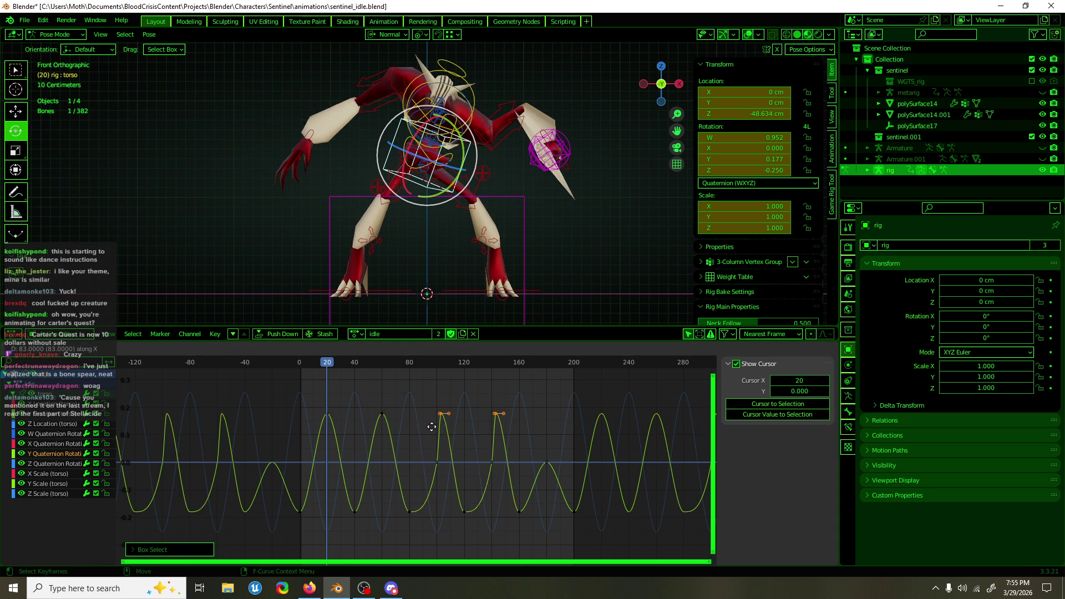
{"action": "left_click", "coordinate": [429, 427]}
{"action": "left_click_drag", "start_coordinate": [526, 391], "coordinate": [475, 427]}
{"action": "key", "text": "shift+d"}
{"action": "left_click", "coordinate": [530, 436]}
{"action": "key", "text": "space"}
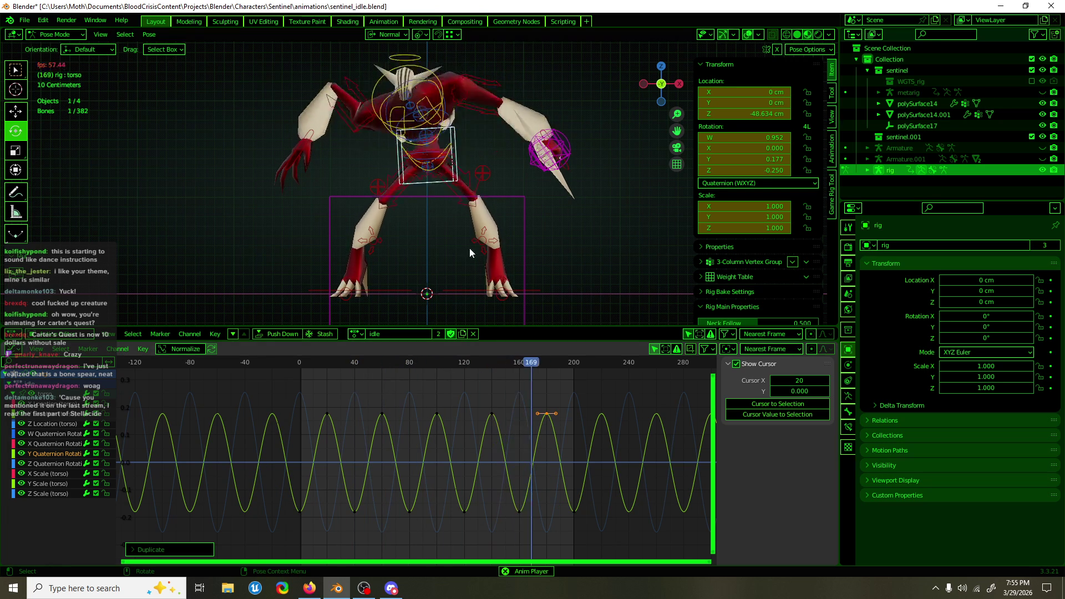
Scale the Y Quaternion keys down to peak near 0.114 and shift them to start at frame 25
{"action": "mouse_move", "coordinate": [506, 251]}
{"action": "middle_mouse_down"}
{"action": "mouse_move", "coordinate": [409, 242]}
{"action": "mouse_move", "coordinate": [485, 251]}
{"action": "middle_mouse_up"}
{"action": "left_click_drag", "start_coordinate": [409, 418], "coordinate": [387, 441]}
{"action": "key", "text": "s"}
{"action": "key", "text": "y"}
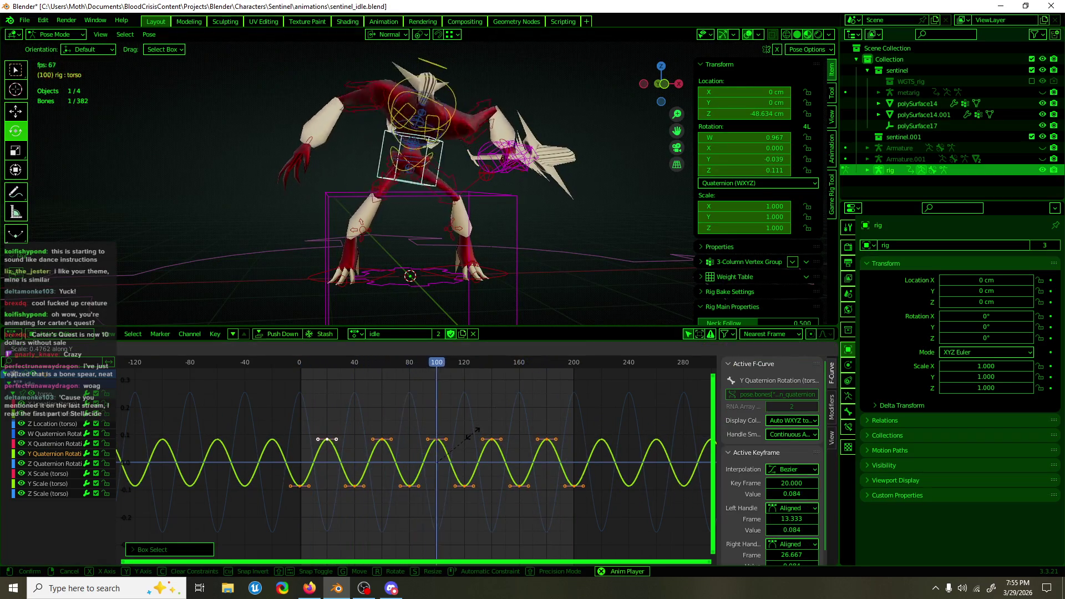
{"action": "left_click", "coordinate": [488, 429]}
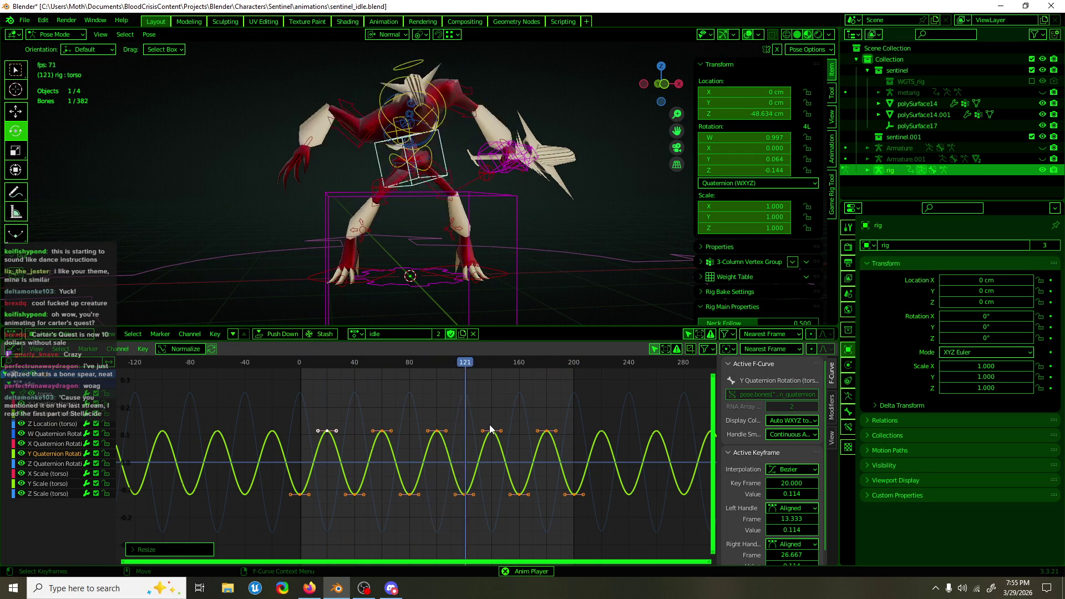
{"action": "key", "text": "g"}
{"action": "key", "text": "x"}
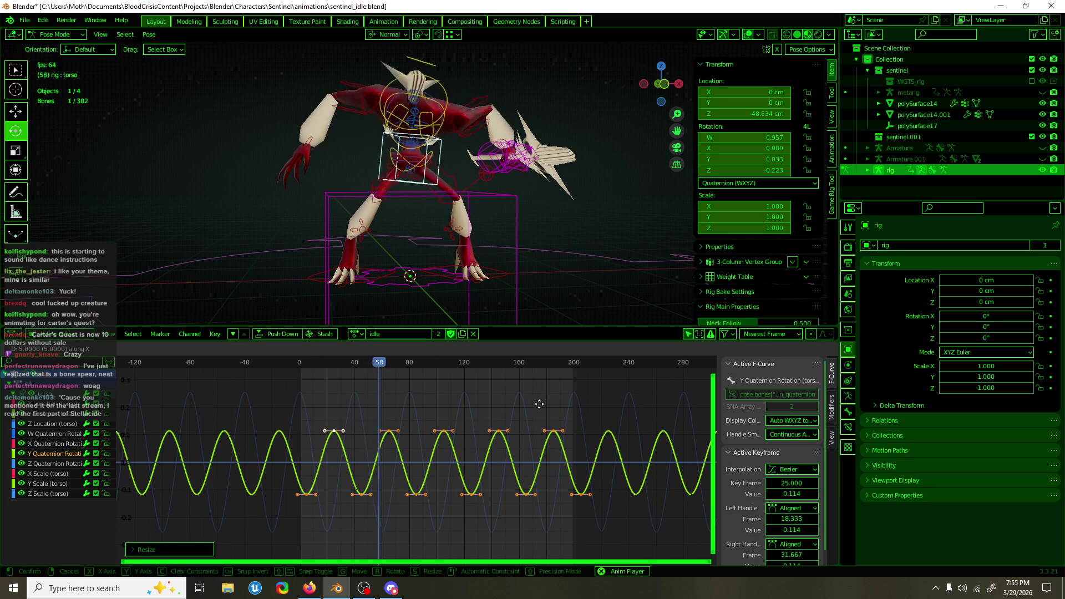
{"action": "left_click", "coordinate": [539, 404]}
Stop playback, switch to the X Quaternion Rotation curve, and return the playhead to the start
{"action": "mouse_move", "coordinate": [530, 282]}
{"action": "middle_mouse_down"}
{"action": "mouse_move", "coordinate": [380, 293]}
{"action": "mouse_move", "coordinate": [521, 281]}
{"action": "mouse_move", "coordinate": [492, 284]}
{"action": "middle_mouse_up"}
{"action": "key", "text": "space"}
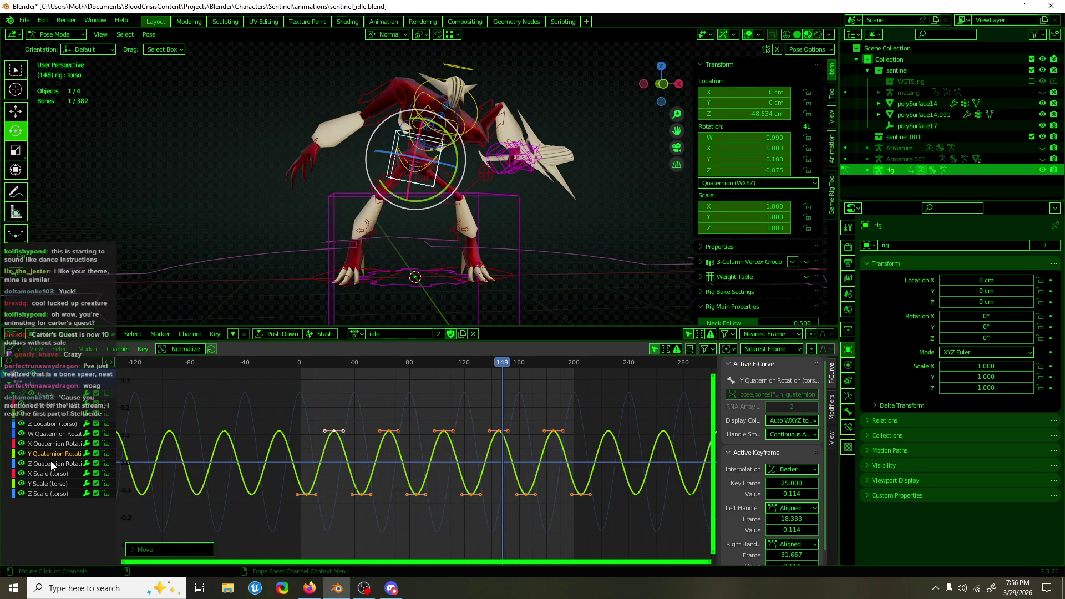
{"action": "left_click", "coordinate": [58, 464]}
{"action": "left_click", "coordinate": [62, 444]}
{"action": "left_click_drag", "start_coordinate": [322, 364], "coordinate": [301, 371]}
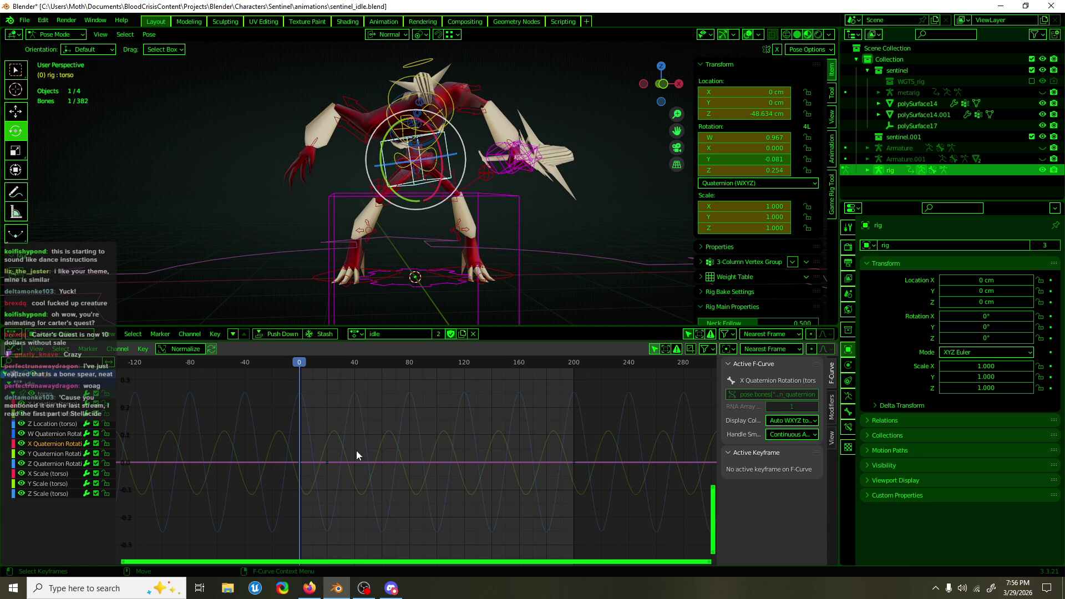
{"action": "left_click", "coordinate": [319, 595]}
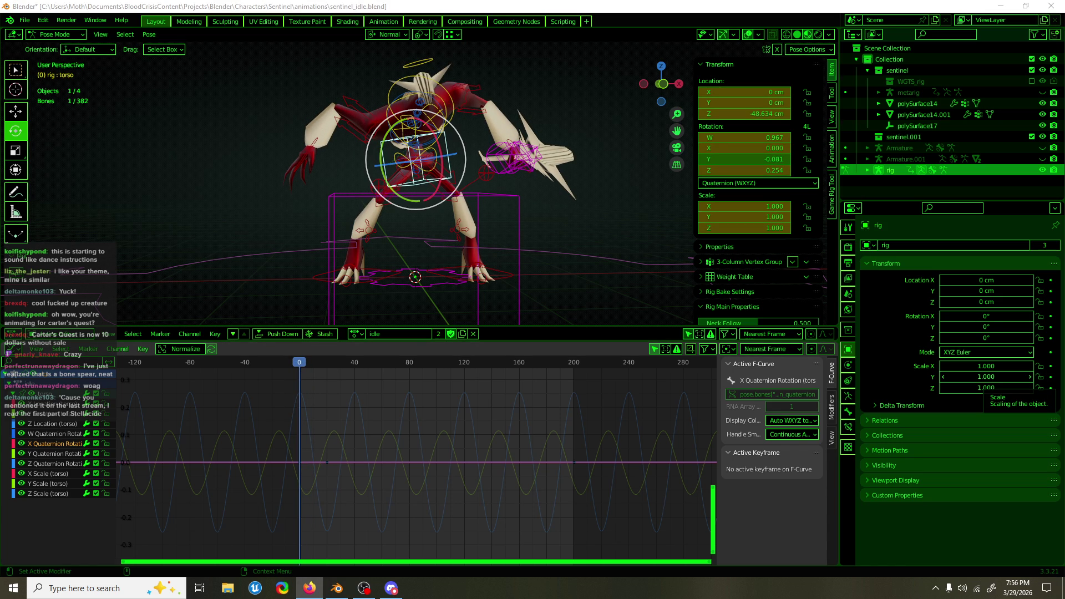
{"action": "key", "text": "alt+Tab"}
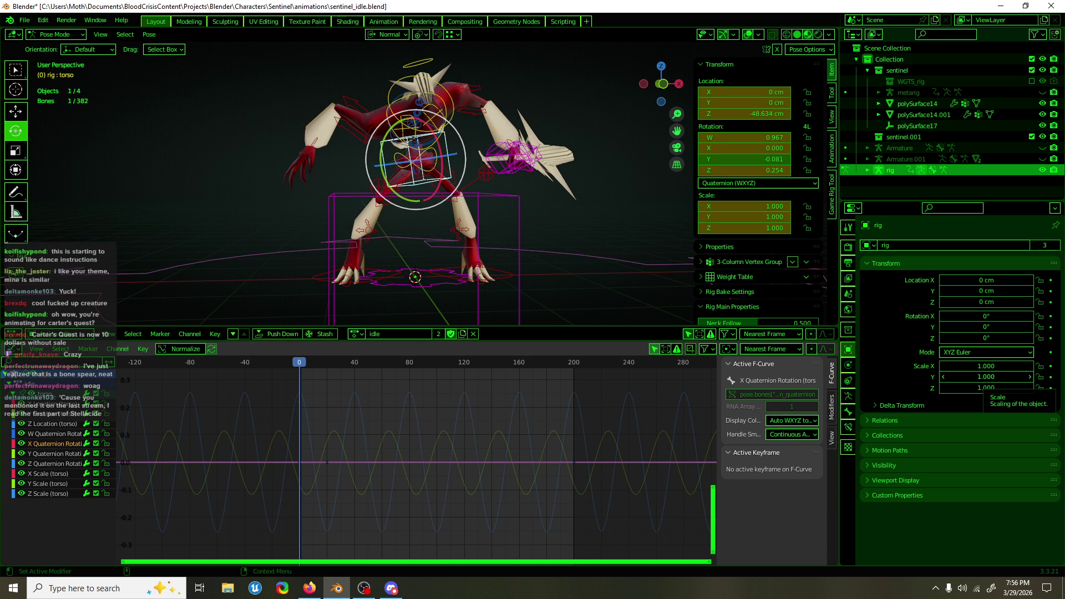
{"action": "key", "text": "alt+Tab"}
{"action": "key", "text": "alt+Tab"}
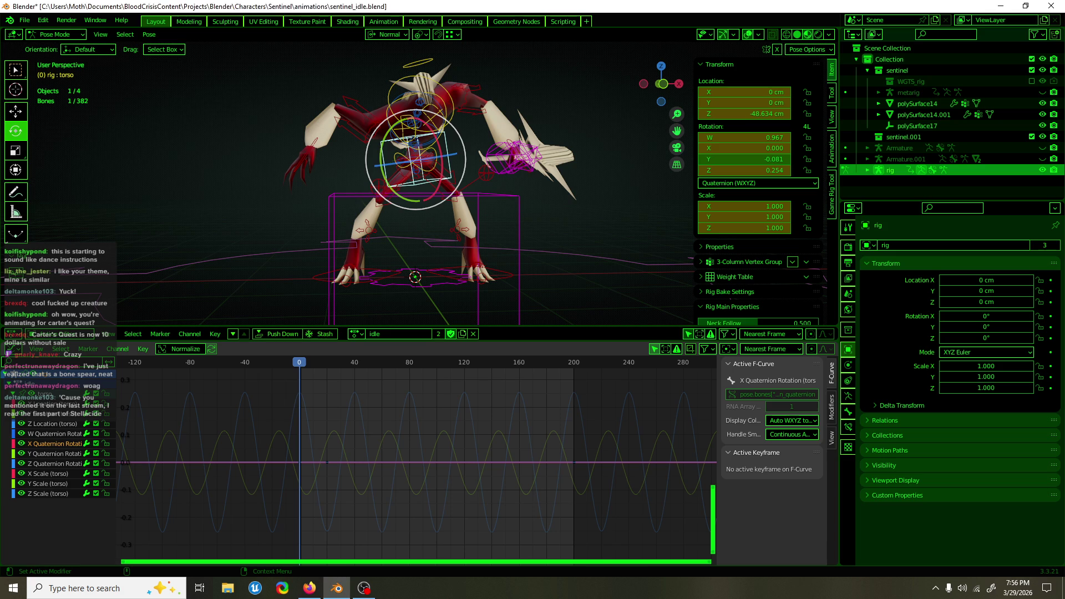
{"action": "key", "text": "alt+Tab"}
{"action": "key", "text": "alt+Tab"}
{"action": "key", "text": "alt+Tab"}
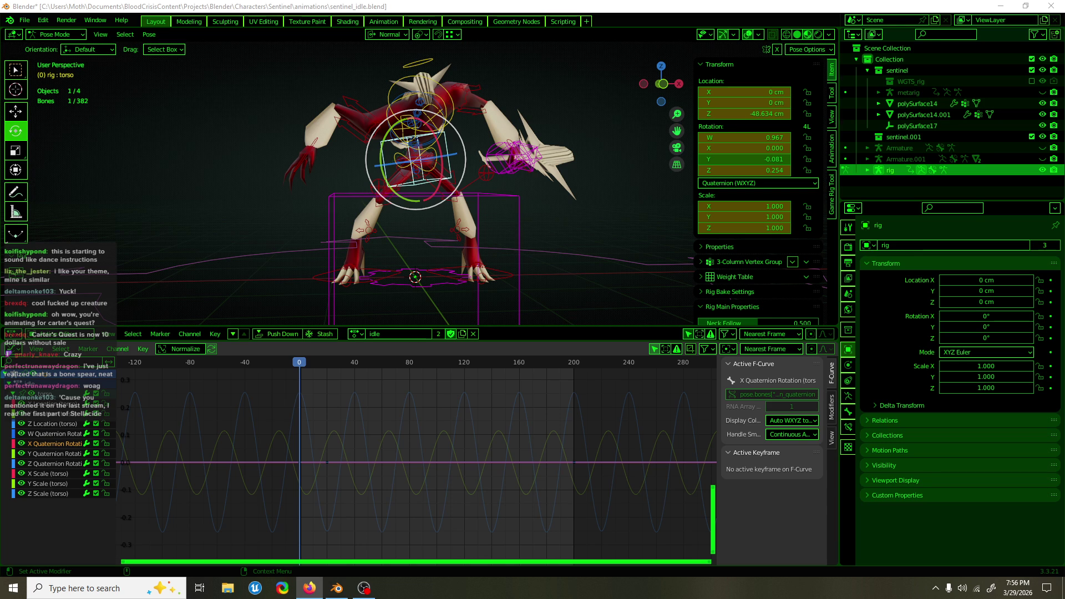
{"action": "left_click", "coordinate": [398, 5]}
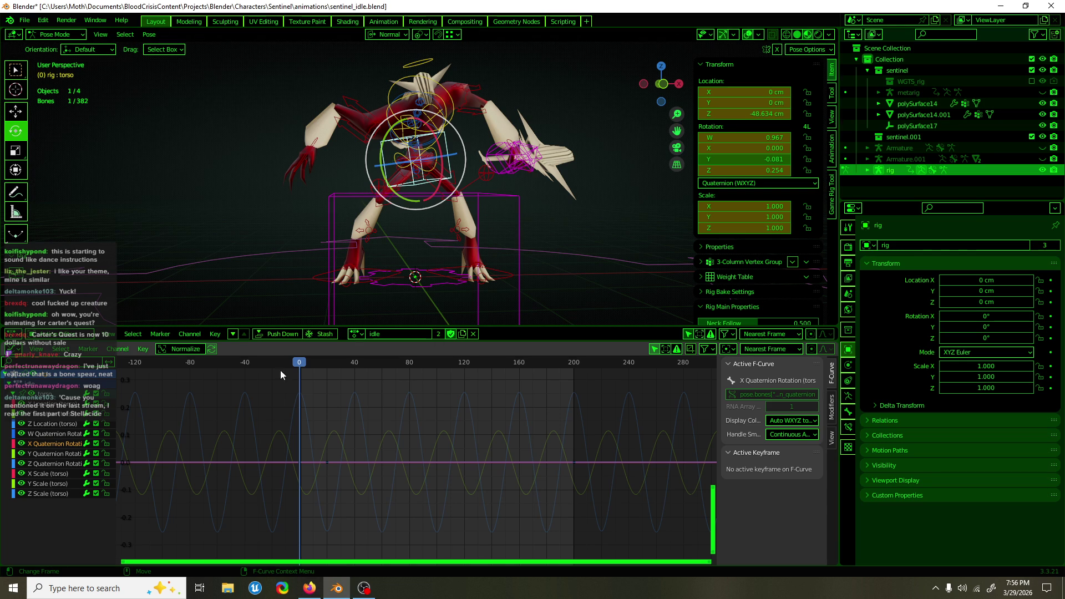
Raise the flat X Quaternion keys to a value of about 0.085
{"action": "left_click_drag", "start_coordinate": [305, 444], "coordinate": [301, 448]}
{"action": "middle_click_drag", "start_coordinate": [355, 300], "coordinate": [506, 271]}
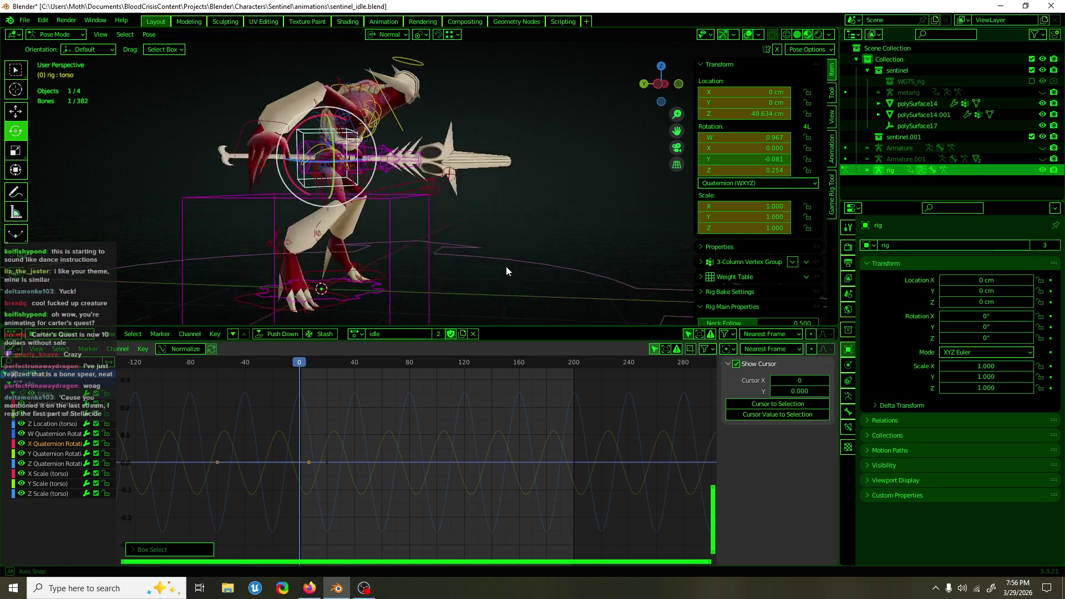
{"action": "key", "text": "g"}
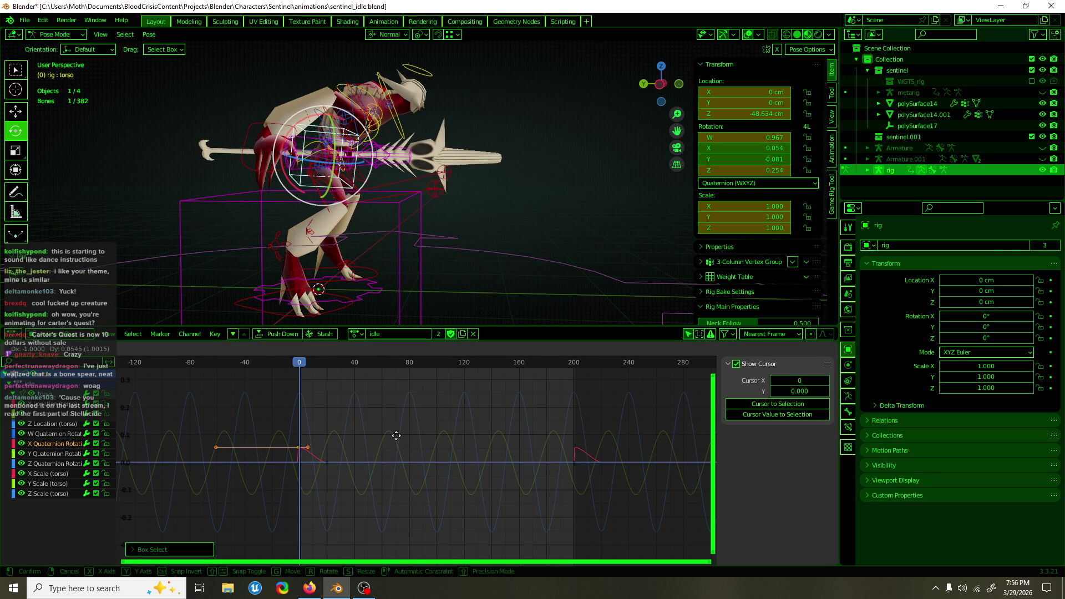
{"action": "left_click", "coordinate": [395, 427]}
Copy the keys near frame 0 out to about frame 200 and 40 frames later
{"action": "left_click_drag", "start_coordinate": [391, 406], "coordinate": [269, 451]}
{"action": "key", "text": "g"}
{"action": "key", "text": "x"}
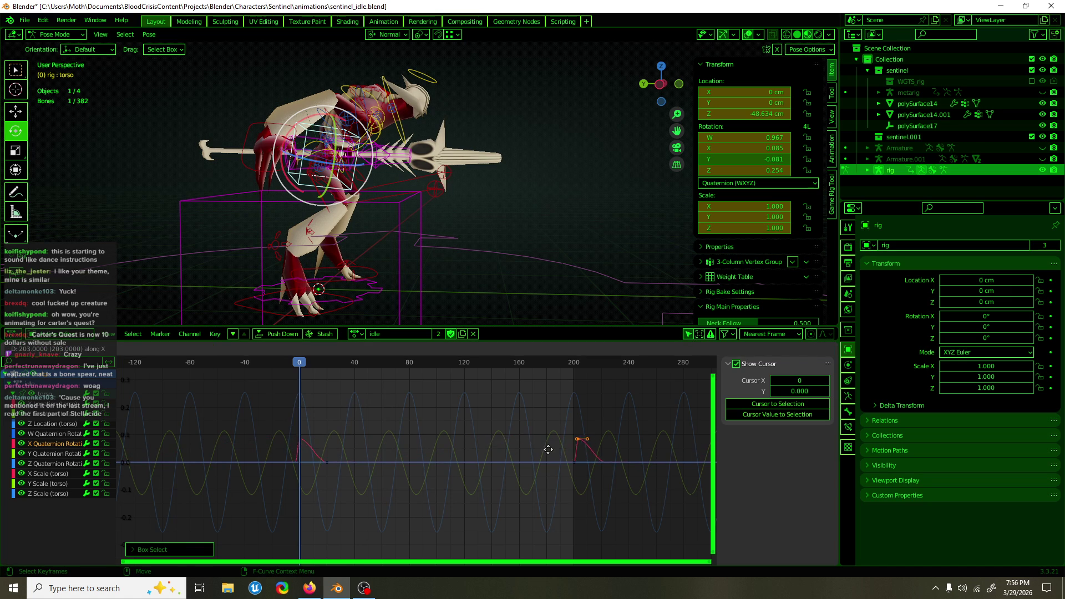
{"action": "left_click", "coordinate": [544, 452]}
{"action": "left_click_drag", "start_coordinate": [333, 406], "coordinate": [255, 445]}
{"action": "key", "text": "g"}
{"action": "key", "text": "x"}
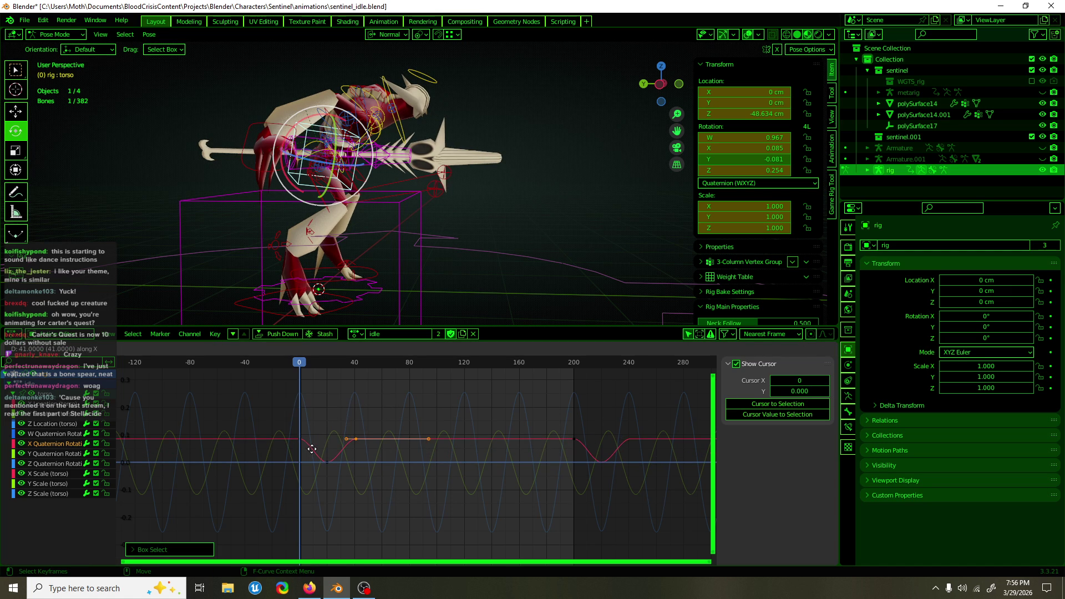
{"action": "left_click", "coordinate": [311, 451]}
Reposition the keys between frames 0 and 40, abandoning an extra duplicate
{"action": "left_click_drag", "start_coordinate": [375, 465], "coordinate": [295, 421]}
{"action": "key", "text": "g"}
{"action": "left_click", "coordinate": [349, 425]}
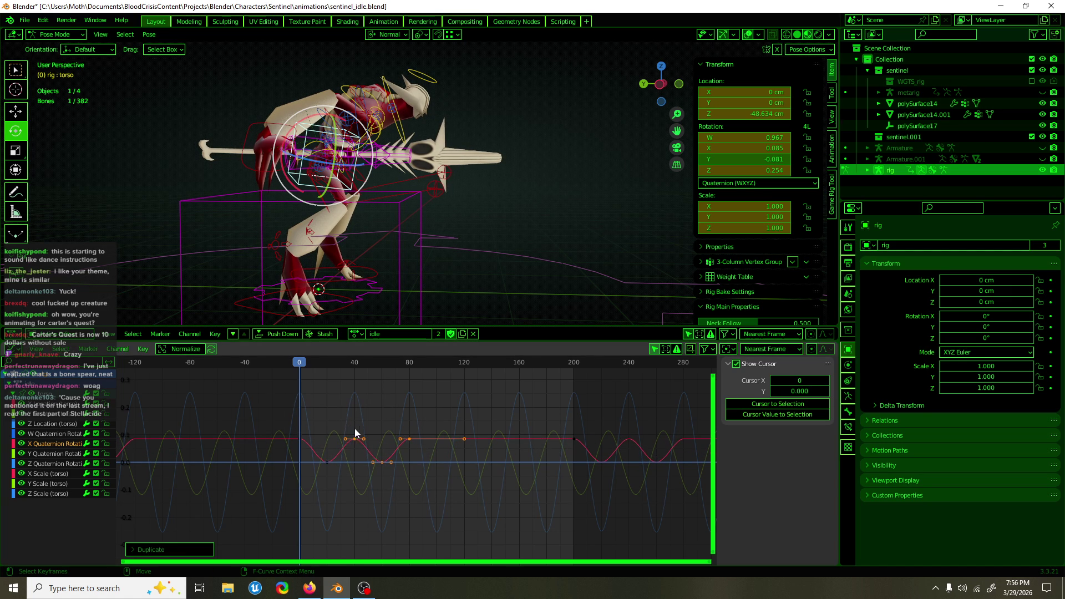
{"action": "key", "text": "shift+d"}
{"action": "key", "text": "x"}
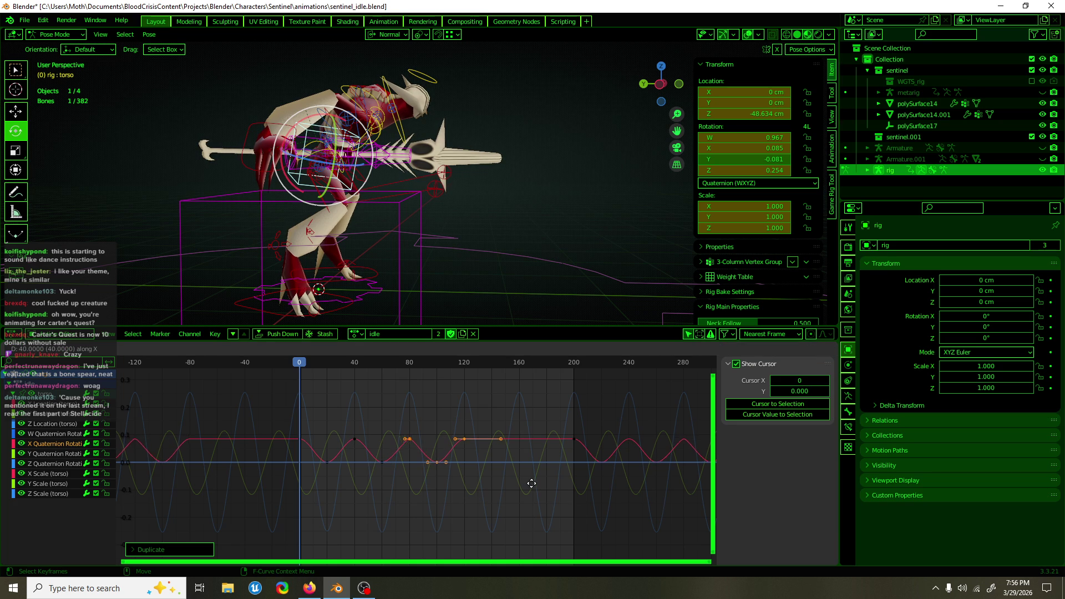
{"action": "right_click", "coordinate": [531, 483]}
Copy the mid-timeline key group 80 frames later and preview the pose around frame 16
{"action": "mouse_move", "coordinate": [546, 514]}
{"action": "left_mouse_down"}
{"action": "mouse_move", "coordinate": [510, 491]}
{"action": "mouse_move", "coordinate": [282, 417]}
{"action": "mouse_move", "coordinate": [343, 414]}
{"action": "left_mouse_up"}
{"action": "key", "text": "g"}
{"action": "key", "text": "x"}
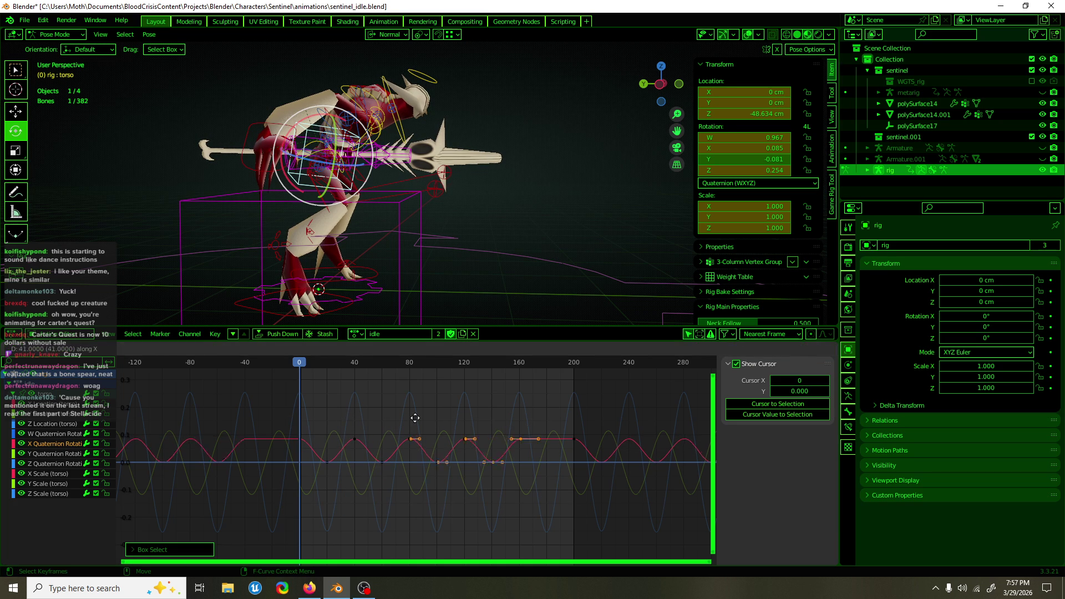
{"action": "left_click", "coordinate": [452, 419]}
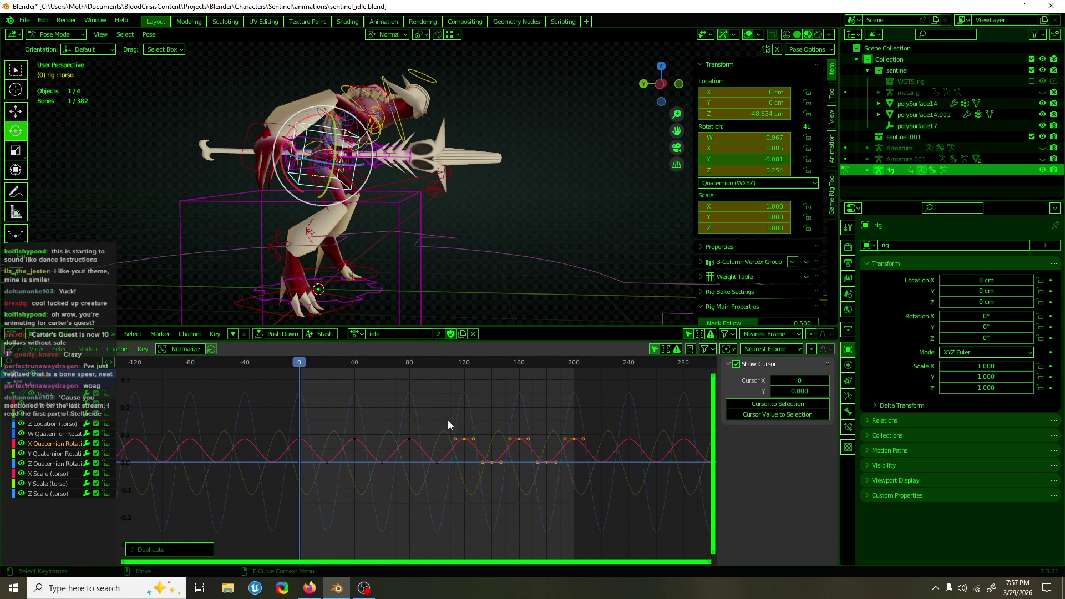
{"action": "mouse_move", "coordinate": [304, 363]}
{"action": "left_mouse_down"}
{"action": "mouse_move", "coordinate": [342, 364]}
{"action": "mouse_move", "coordinate": [326, 364]}
{"action": "left_mouse_up"}
{"action": "mouse_move", "coordinate": [334, 278]}
{"action": "middle_mouse_down"}
{"action": "mouse_move", "coordinate": [338, 184]}
{"action": "mouse_move", "coordinate": [355, 183]}
{"action": "middle_mouse_up"}
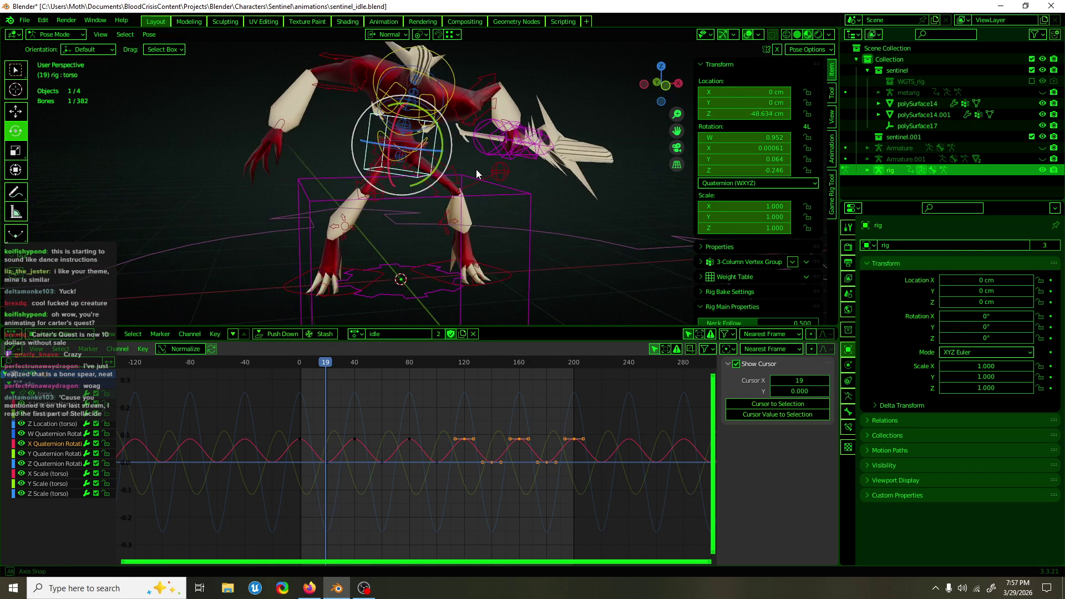
Check the motion from the side, then try scaling the X Quaternion keys in time and cancel
{"action": "mouse_move", "coordinate": [421, 233]}
{"action": "middle_mouse_down"}
{"action": "mouse_move", "coordinate": [507, 215]}
{"action": "mouse_move", "coordinate": [488, 261]}
{"action": "middle_mouse_up"}
{"action": "mouse_move", "coordinate": [312, 365]}
{"action": "left_mouse_down"}
{"action": "mouse_move", "coordinate": [385, 361]}
{"action": "mouse_move", "coordinate": [302, 379]}
{"action": "left_mouse_up"}
{"action": "mouse_move", "coordinate": [375, 441]}
{"action": "left_mouse_down"}
{"action": "mouse_move", "coordinate": [398, 432]}
{"action": "mouse_move", "coordinate": [363, 453]}
{"action": "left_mouse_up"}
{"action": "key", "text": "s"}
{"action": "key", "text": "x"}
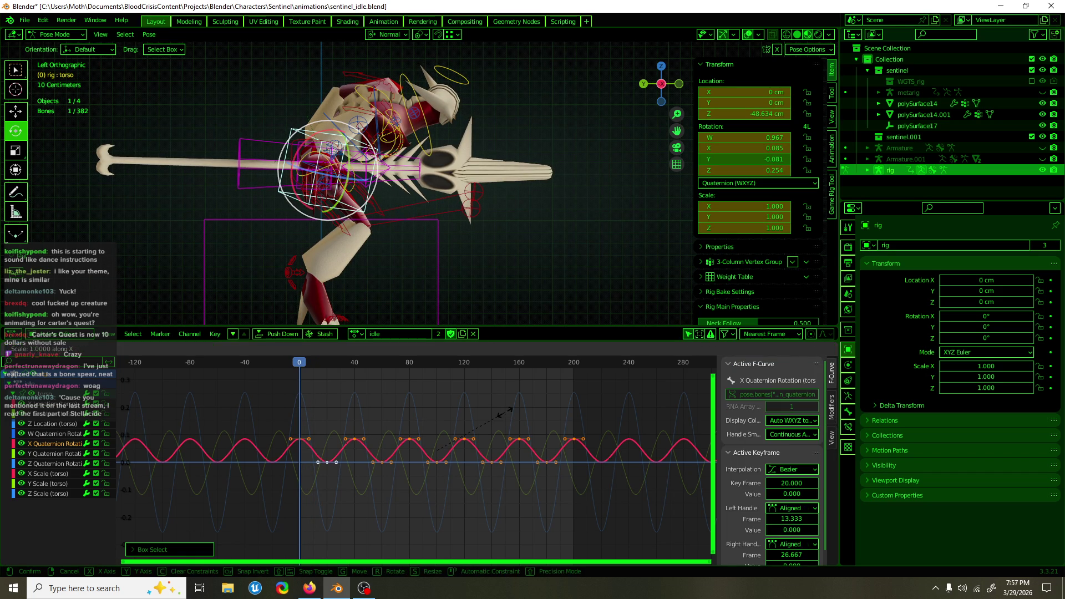
{"action": "key", "text": "Escape"}
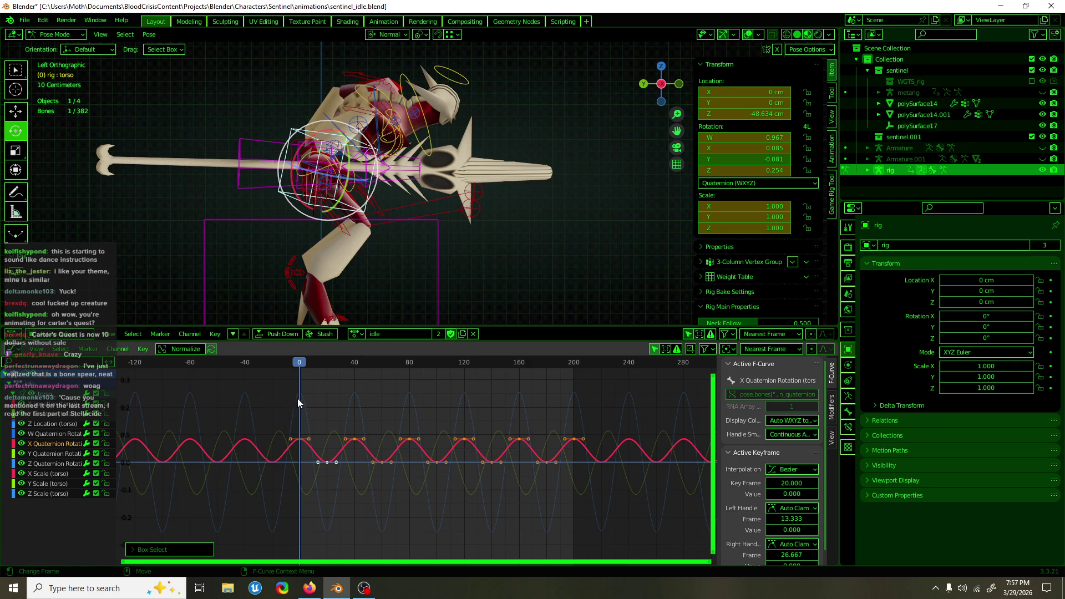
Set the Graph Editor's pivot point to 2D Cursor
{"action": "left_click", "coordinate": [14, 349]}
{"action": "left_click", "coordinate": [707, 349]}
{"action": "left_click", "coordinate": [725, 350]}
{"action": "left_click", "coordinate": [746, 374]}
Compress the X Quaternion keys to 10-frame spacing and zoom in on the time axis
{"action": "key", "text": "s"}
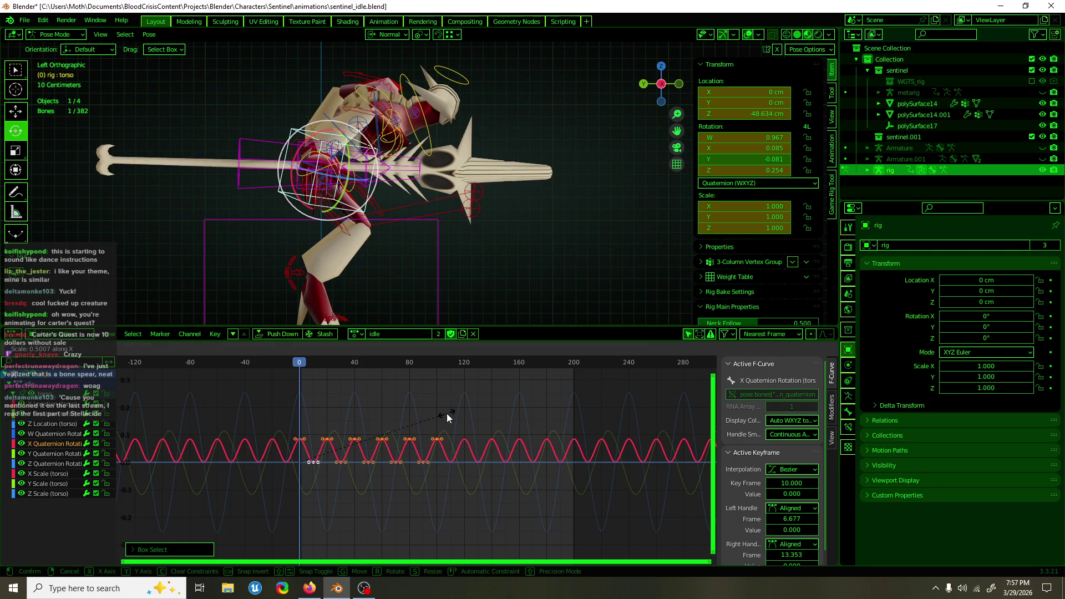
{"action": "left_click", "coordinate": [447, 414]}
{"action": "scroll", "coordinate": [373, 462], "scroll_direction": "up", "scroll_amount": 2}
{"action": "mouse_move", "coordinate": [372, 458]}
{"action": "middle_mouse_down", "text": "ctrl"}
{"action": "mouse_move", "coordinate": [349, 408]}
{"action": "mouse_move", "coordinate": [372, 422]}
{"action": "mouse_move", "coordinate": [444, 403]}
{"action": "mouse_move", "coordinate": [700, 407]}
{"action": "mouse_move", "coordinate": [361, 434]}
{"action": "mouse_move", "coordinate": [376, 435]}
{"action": "middle_mouse_up", "text": "ctrl"}
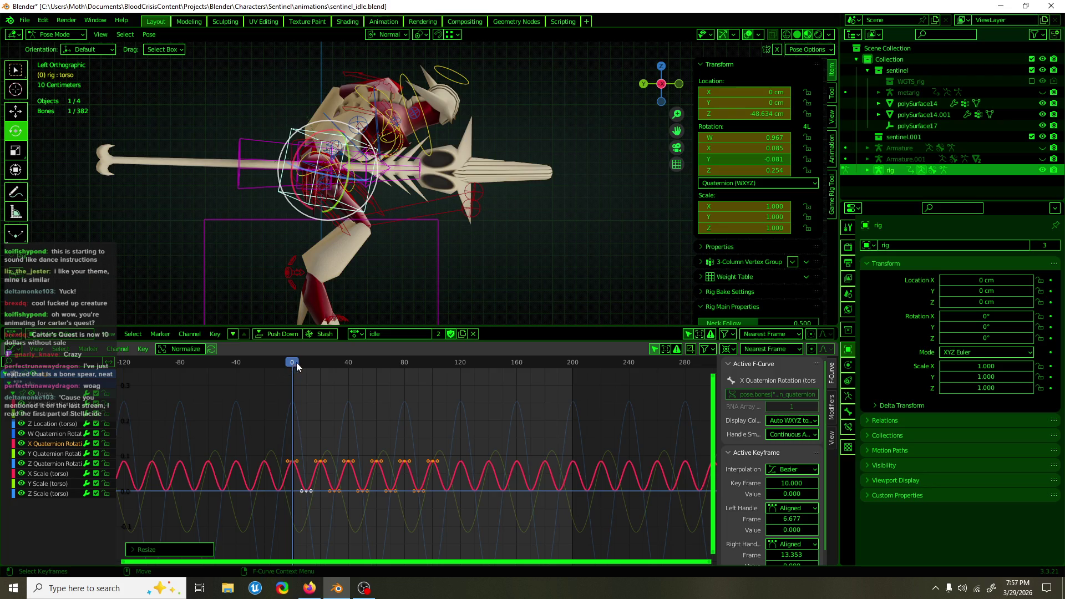